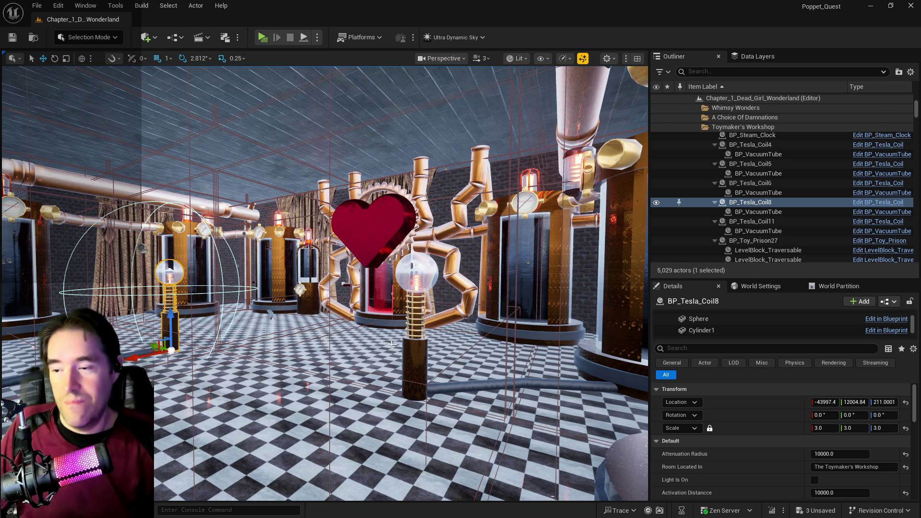
# Step: Move Tesla coil BP_Tesla_Coil5 along its Y axis
pyautogui.press('f')
pyautogui.moveTo(325, 283); pyautogui.dragTo(389, 283)
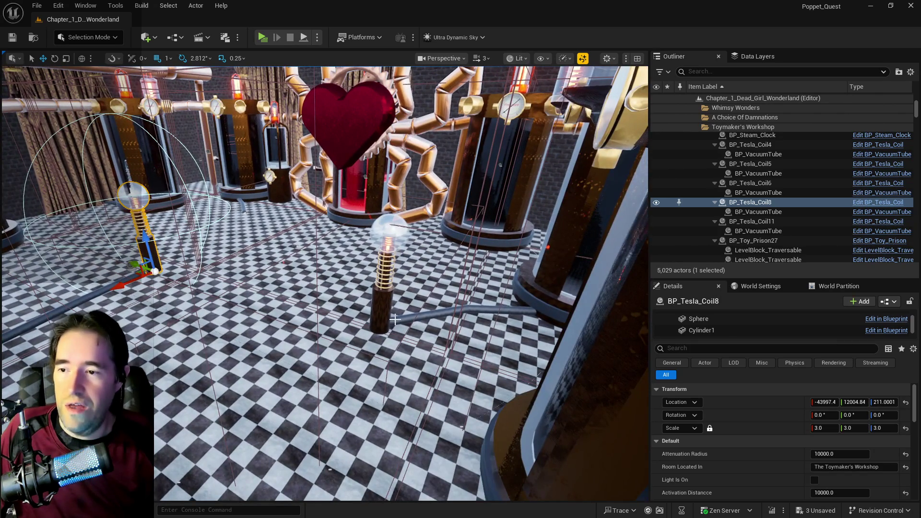
pyautogui.click(518, 327)
pyautogui.moveTo(517, 328)
pyautogui.mouseDown()
pyautogui.moveTo(454, 258)
pyautogui.moveTo(504, 262)
pyautogui.moveTo(486, 263)
pyautogui.mouseUp()
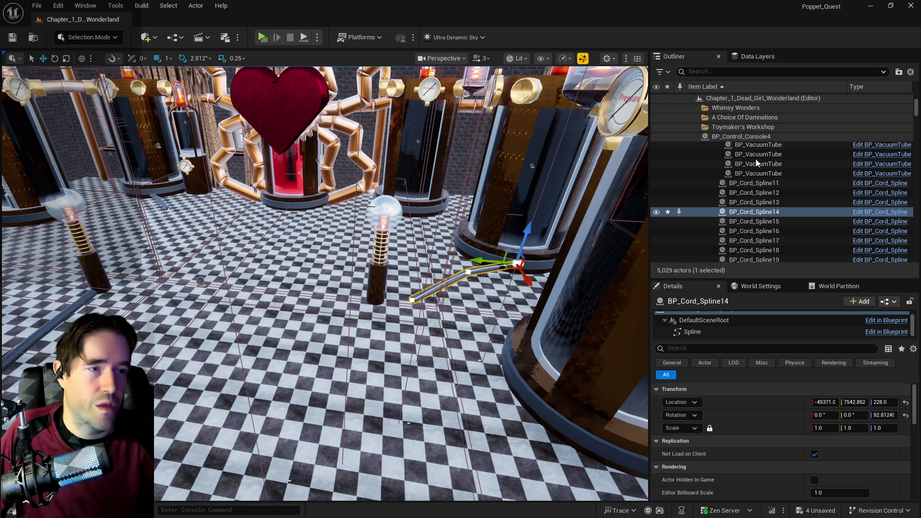
pyautogui.scroll(-5, 504, 247)
pyautogui.scroll(5, 474, 254)
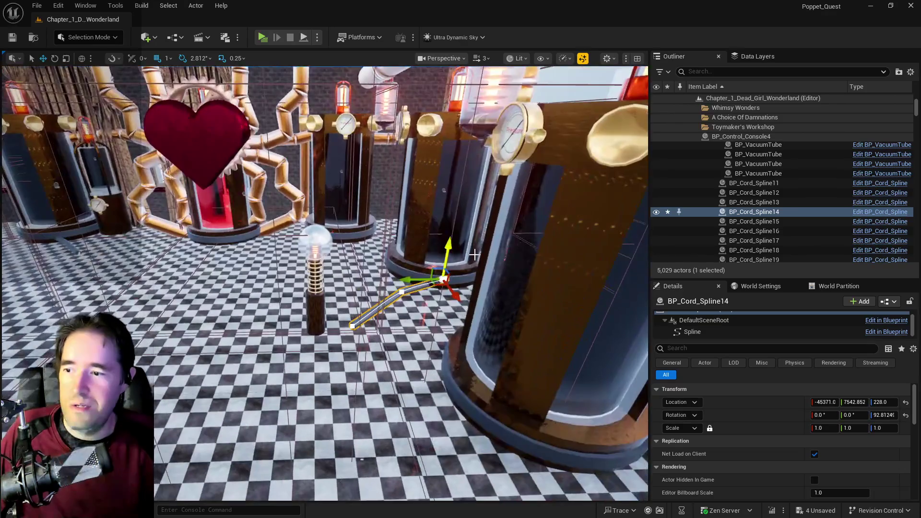
pyautogui.click(329, 312)
pyautogui.click(319, 315)
pyautogui.moveTo(301, 332); pyautogui.dragTo(357, 332)
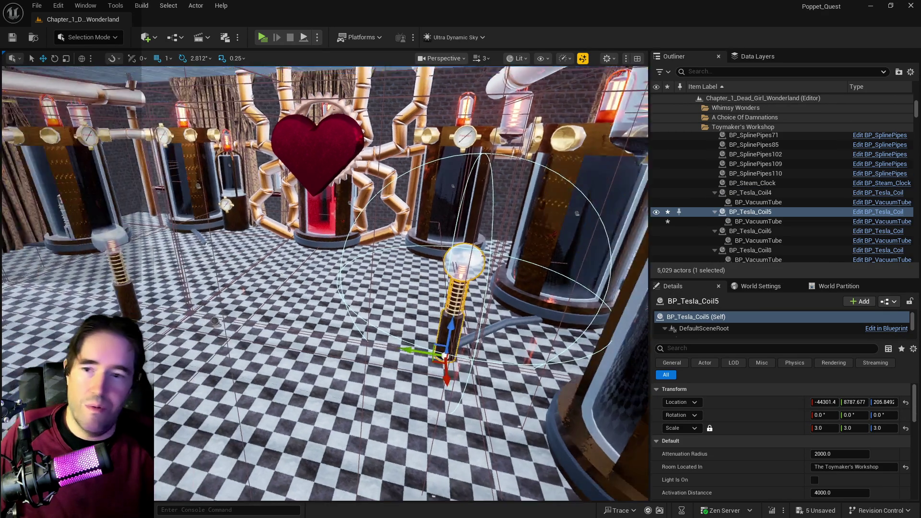
pyautogui.scroll(-5, 444, 356)
pyautogui.scroll(4, 441, 331)
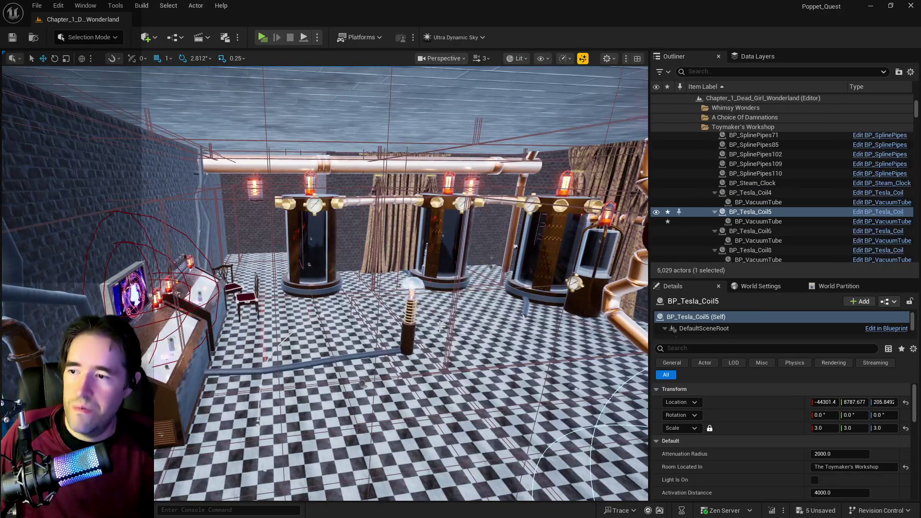
# Step: Delete BP_Cord_Spline17's end point so the cord reaches the coil, then open BP_Violet_Pentagram
pyautogui.click(368, 352)
pyautogui.press('f')
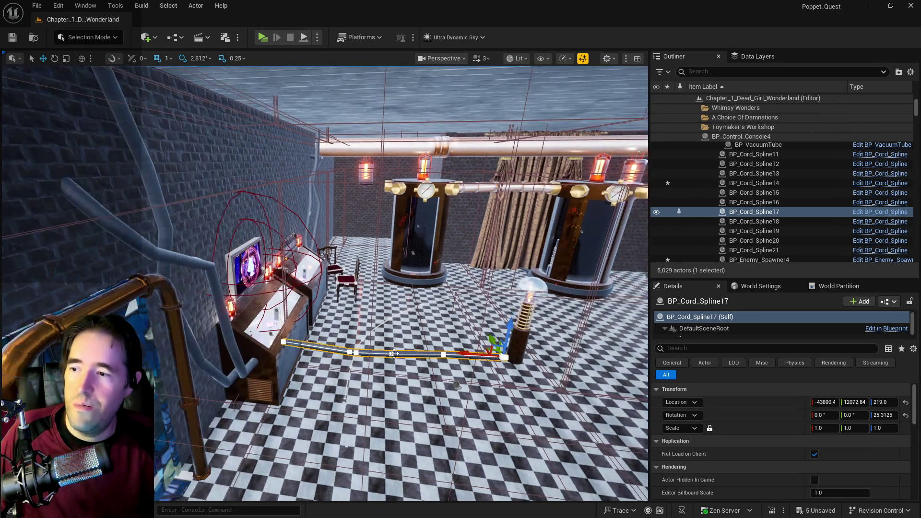
pyautogui.click(283, 343)
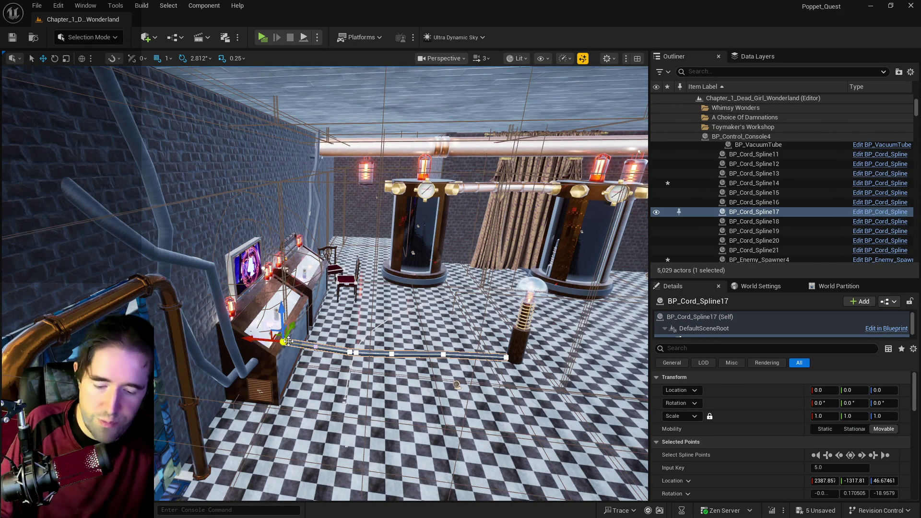
pyautogui.press('Delete')
pyautogui.click(354, 354)
pyautogui.click(506, 358)
pyautogui.moveTo(519, 387)
pyautogui.mouseDown()
pyautogui.moveTo(533, 364)
pyautogui.moveTo(519, 386)
pyautogui.mouseUp()
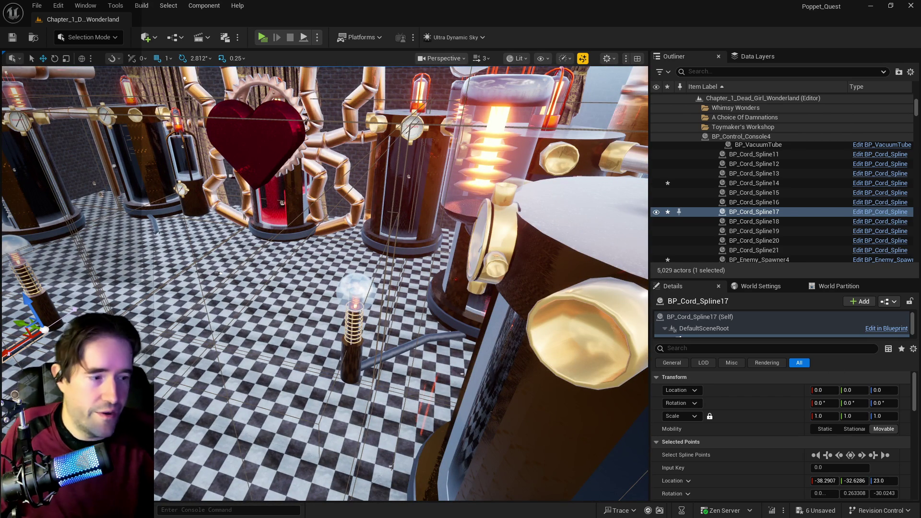
pyautogui.hotkey('alt', 'Tab')
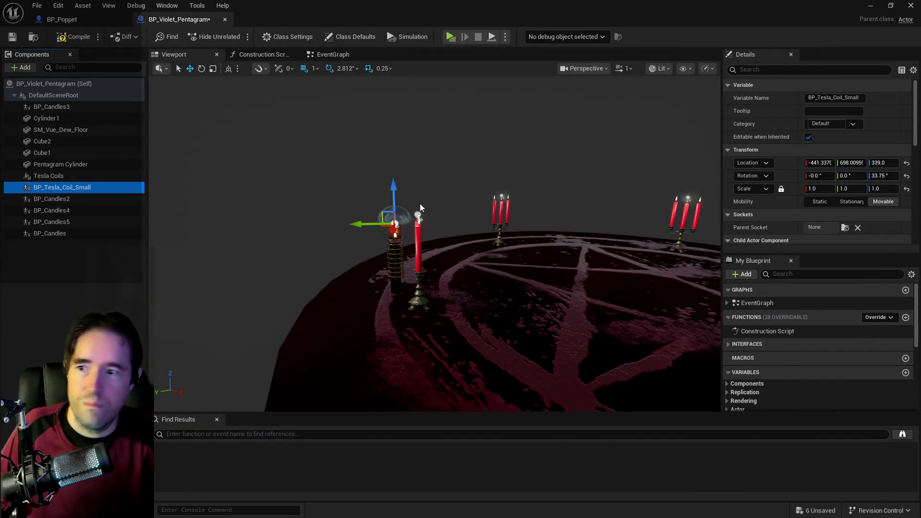
# Step: Delete four candles from the pentagram disc
pyautogui.click(419, 218)
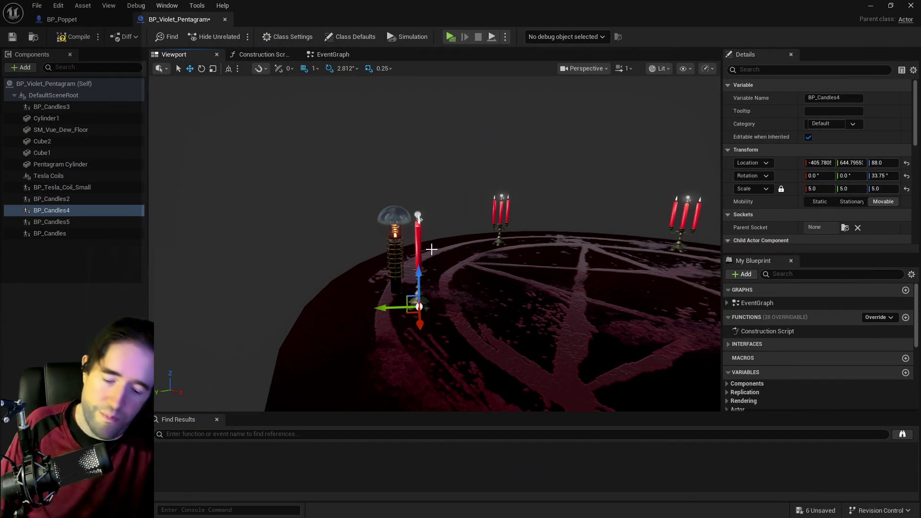
pyautogui.press('Delete')
pyautogui.click(500, 225)
pyautogui.press('Delete')
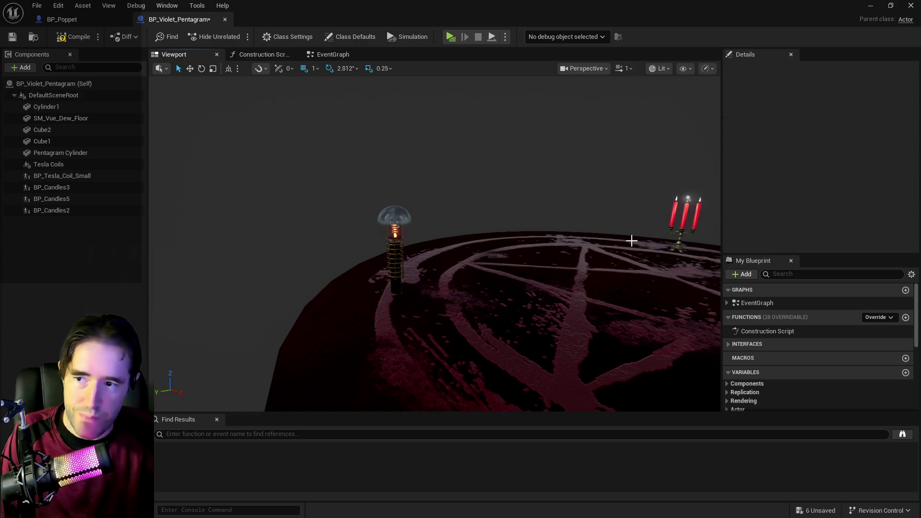
pyautogui.moveTo(631, 240); pyautogui.dragTo(641, 237)
pyautogui.click(548, 212)
pyautogui.press('Delete')
pyautogui.moveTo(548, 213); pyautogui.dragTo(513, 240)
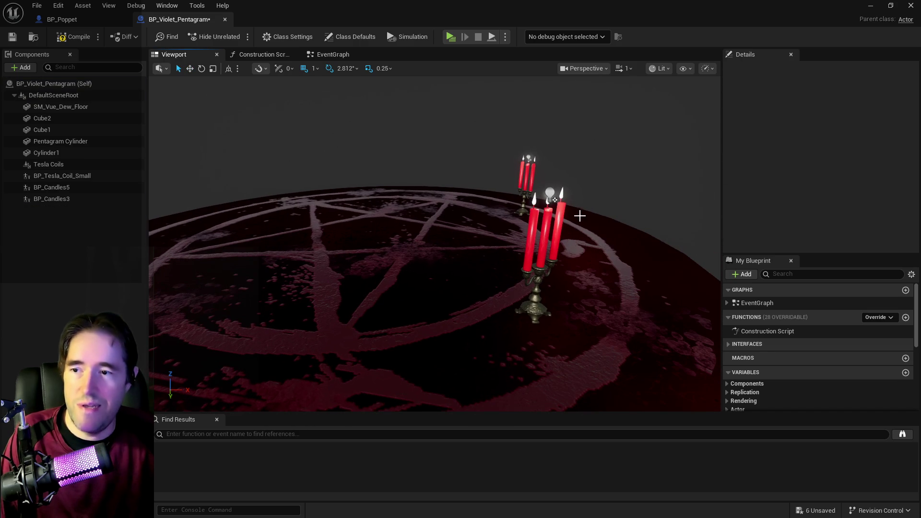
pyautogui.click(531, 234)
pyautogui.press('Delete')
# Step: Restore the accidentally deleted pentagram disc and delete the last candle, BP_Candles3
pyautogui.click(524, 213)
pyautogui.press('Delete')
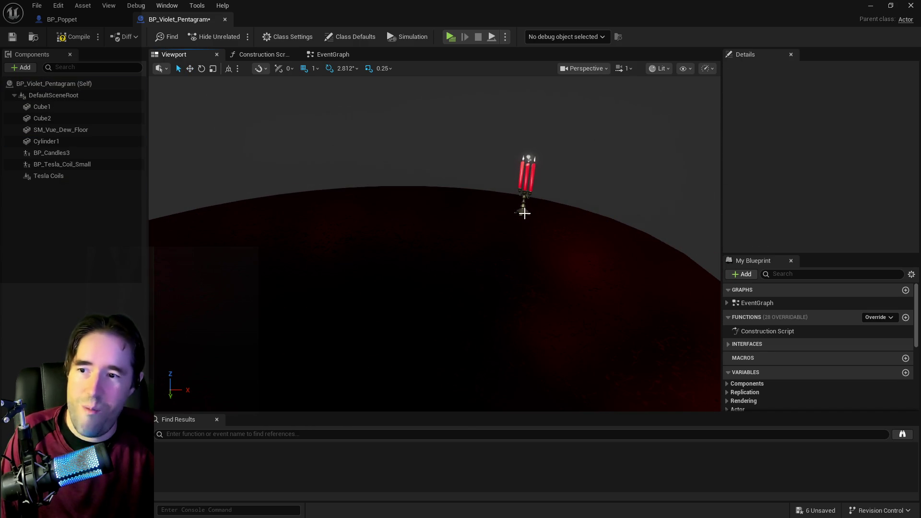
pyautogui.hotkey('ctrl', 'z')
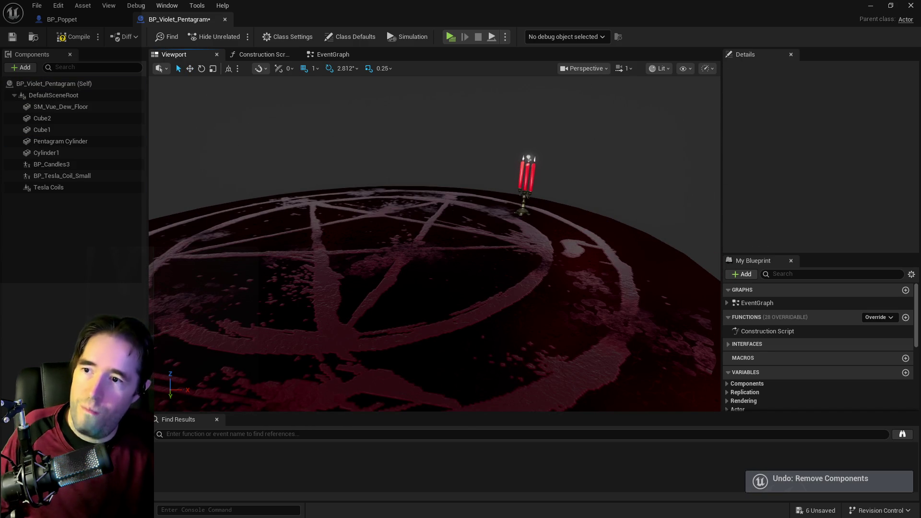
pyautogui.click(523, 195)
pyautogui.moveTo(523, 195); pyautogui.dragTo(528, 187)
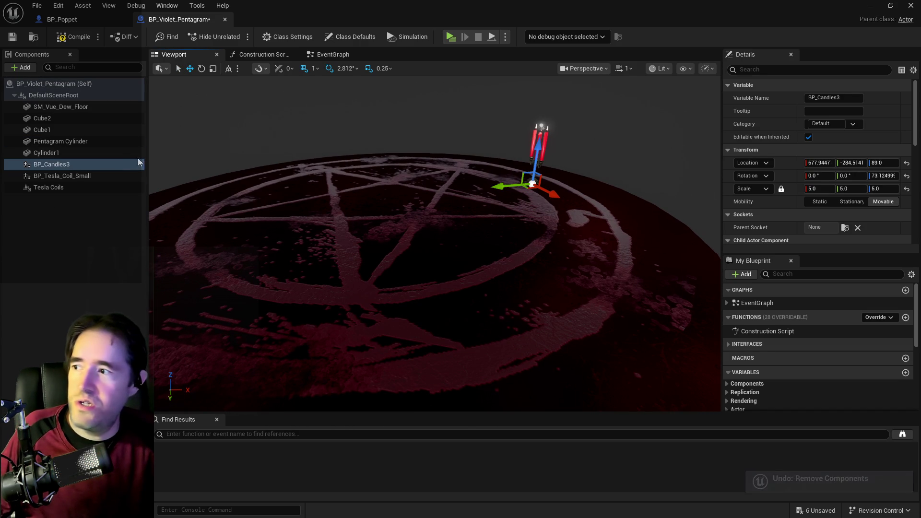
pyautogui.press('Delete')
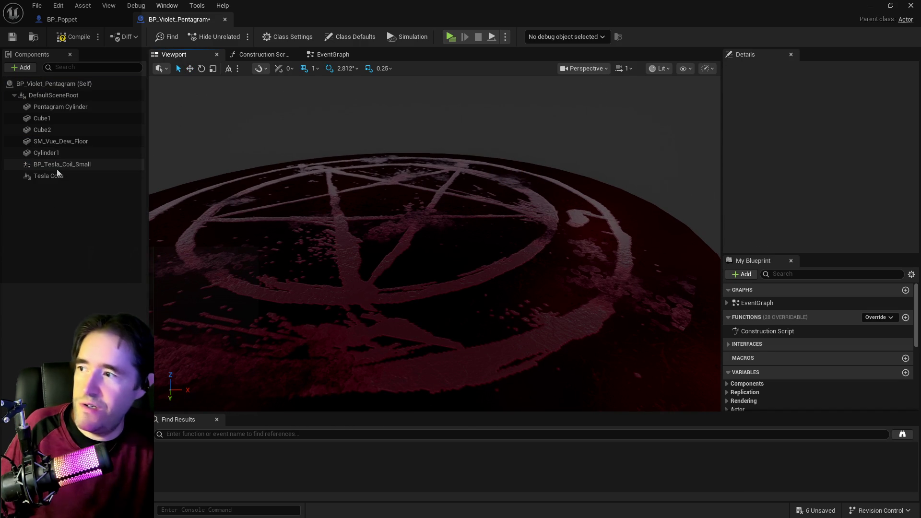
# Step: Rename the Tesla Coils component to 'Tesla Coils Scene' and nest BP_Tesla_Coil_Small under it
pyautogui.click(51, 173)
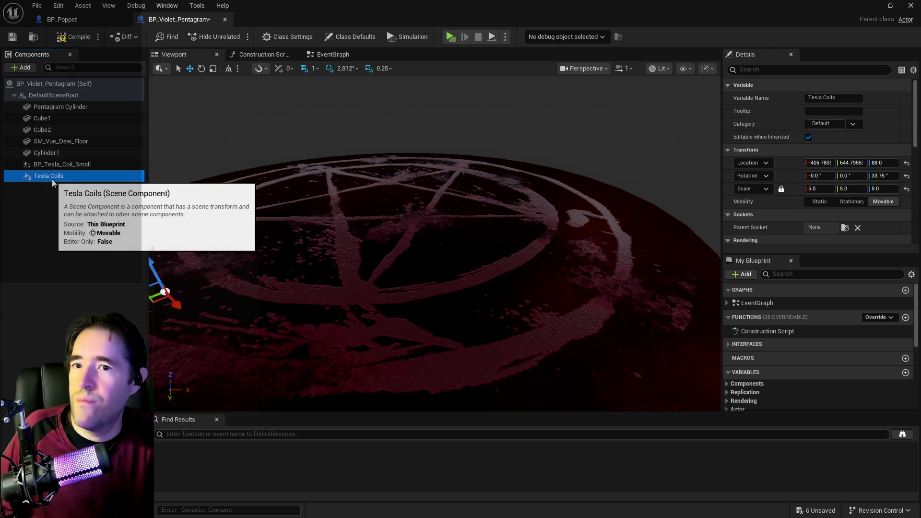
pyautogui.click(851, 100)
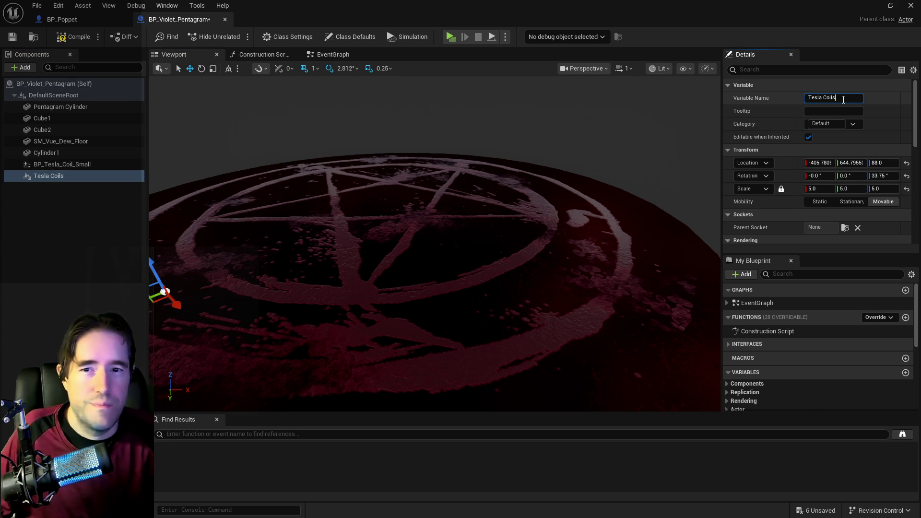
pyautogui.write('Scre')
pyautogui.write('en')
pyautogui.press('Return')
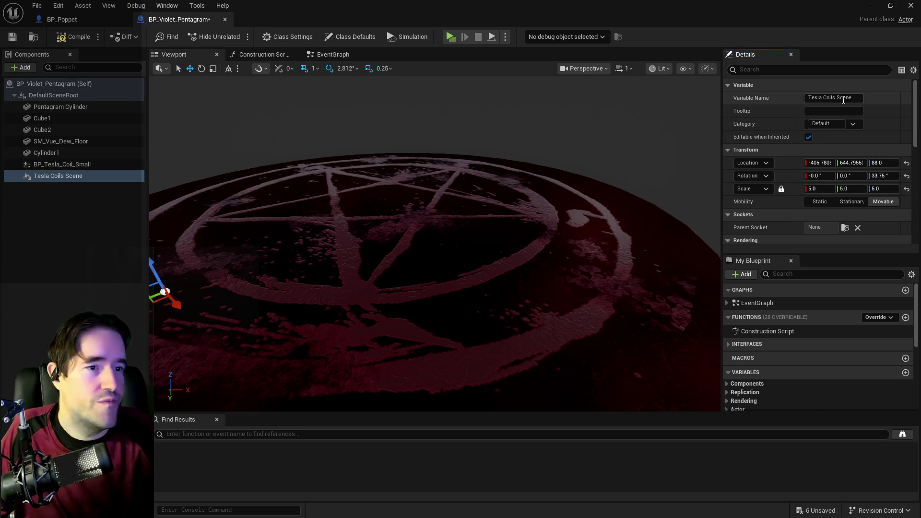
pyautogui.moveTo(63, 164); pyautogui.dragTo(53, 177)
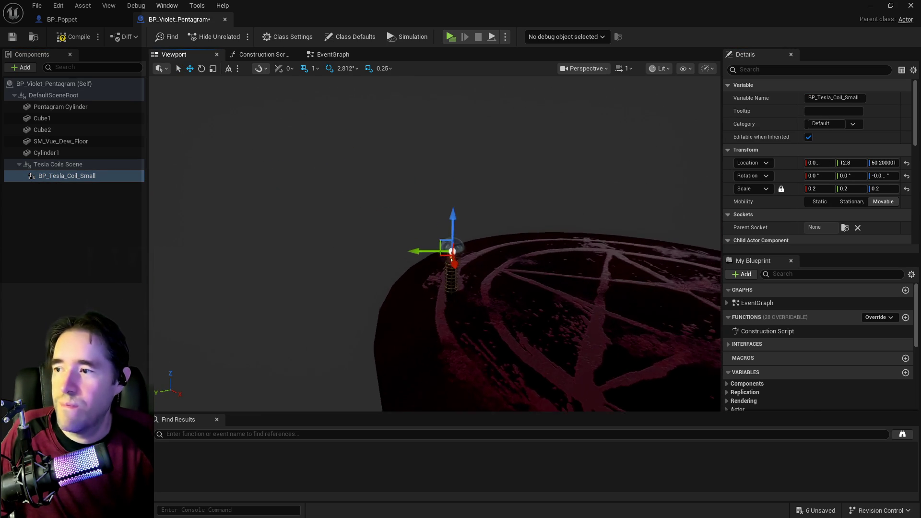
# Step: Lower BP_Tesla_Coil_Small onto the disc's edge at -97.9, 29.9, 39.9
pyautogui.moveTo(290, 178)
pyautogui.mouseDown()
pyautogui.moveTo(286, 168)
pyautogui.moveTo(290, 178)
pyautogui.mouseUp()
pyautogui.moveTo(477, 165)
pyautogui.mouseDown()
pyautogui.moveTo(486, 169)
pyautogui.moveTo(480, 159)
pyautogui.moveTo(482, 168)
pyautogui.mouseUp()
pyautogui.moveTo(393, 166)
pyautogui.mouseDown()
pyautogui.moveTo(339, 166)
pyautogui.moveTo(358, 166)
pyautogui.mouseUp()
pyautogui.moveTo(397, 130)
pyautogui.mouseDown()
pyautogui.moveTo(398, 154)
pyautogui.moveTo(405, 135)
pyautogui.moveTo(592, 241)
pyautogui.mouseUp()
pyautogui.moveTo(498, 261)
pyautogui.mouseDown()
pyautogui.moveTo(467, 236)
pyautogui.moveTo(283, 241)
pyautogui.mouseUp()
pyautogui.scroll(-4, 240, 225)
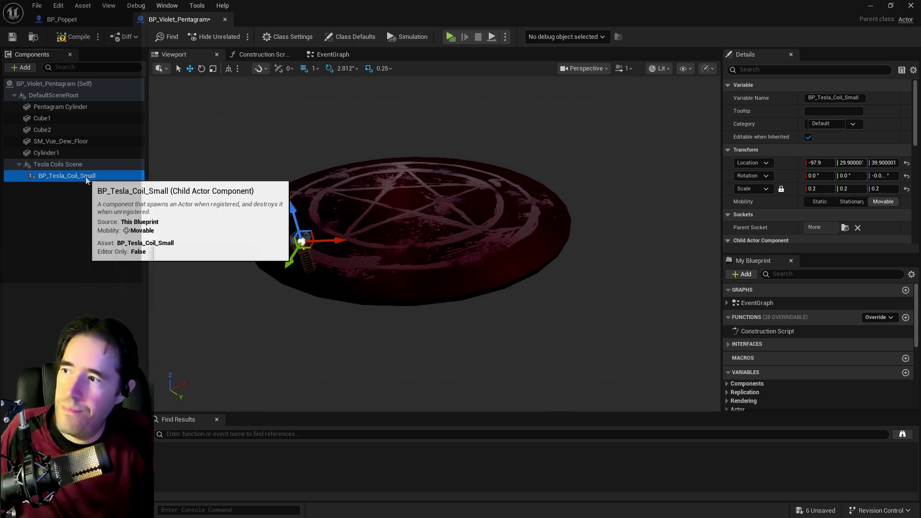
# Step: Duplicate the small Tesla coil, move it across the disc, and name it BP_Tesla_Coil_Small2
pyautogui.rightClick(94, 181)
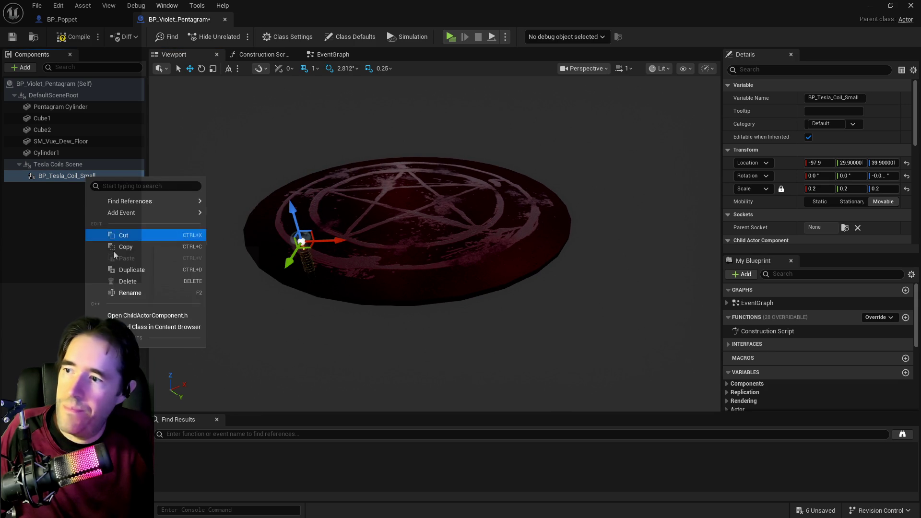
pyautogui.click(127, 270)
pyautogui.moveTo(331, 241)
pyautogui.mouseDown()
pyautogui.moveTo(561, 240)
pyautogui.moveTo(542, 224)
pyautogui.moveTo(552, 218)
pyautogui.moveTo(499, 220)
pyautogui.moveTo(523, 223)
pyautogui.mouseUp()
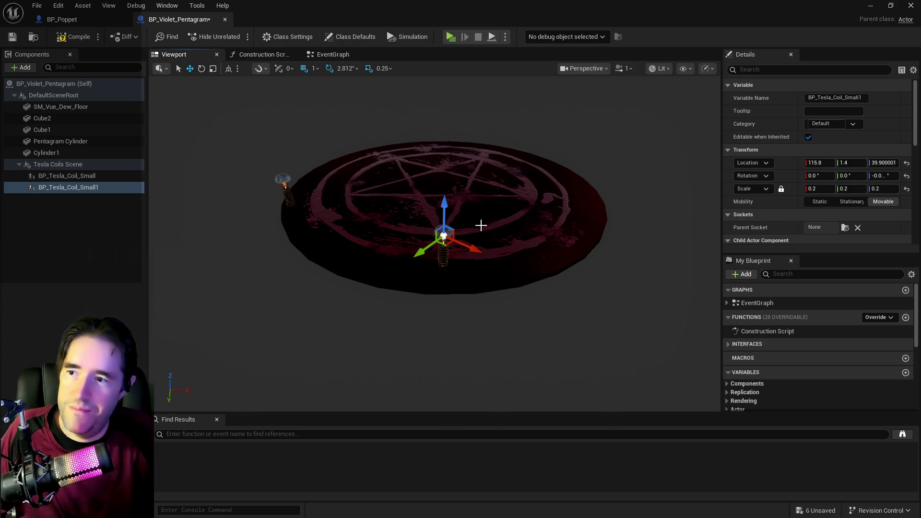
pyautogui.click(96, 189)
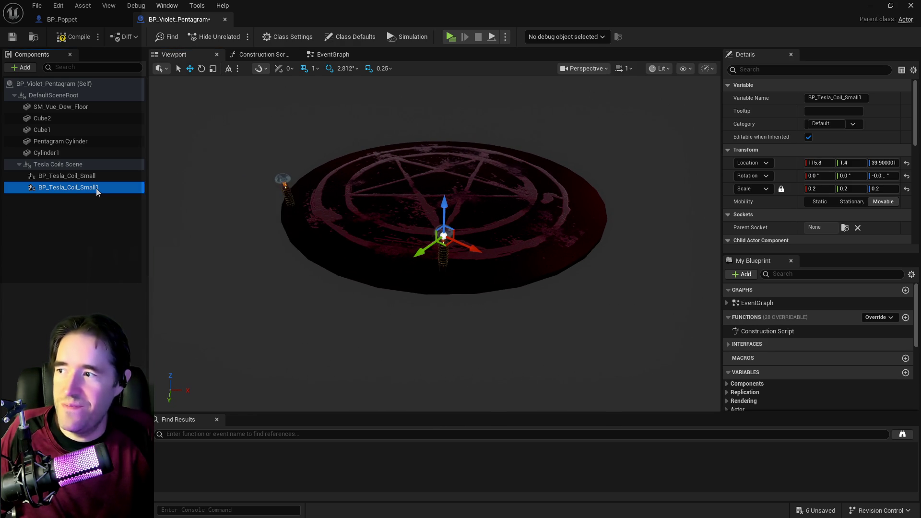
pyautogui.press('BackSpace')
pyautogui.write('2')
pyautogui.press('Return')
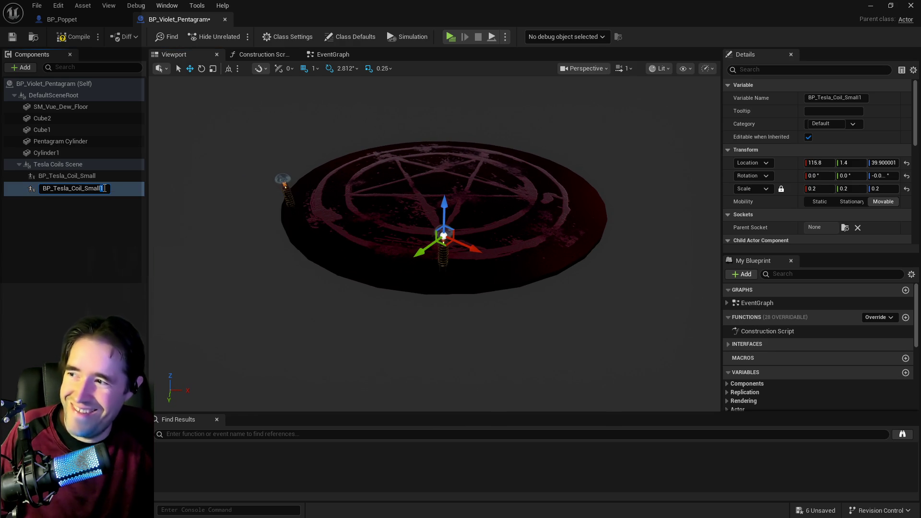
# Step: Duplicate BP_Tesla_Coil_Small2 and move the copy right along X and along Y
pyautogui.rightClick(104, 191)
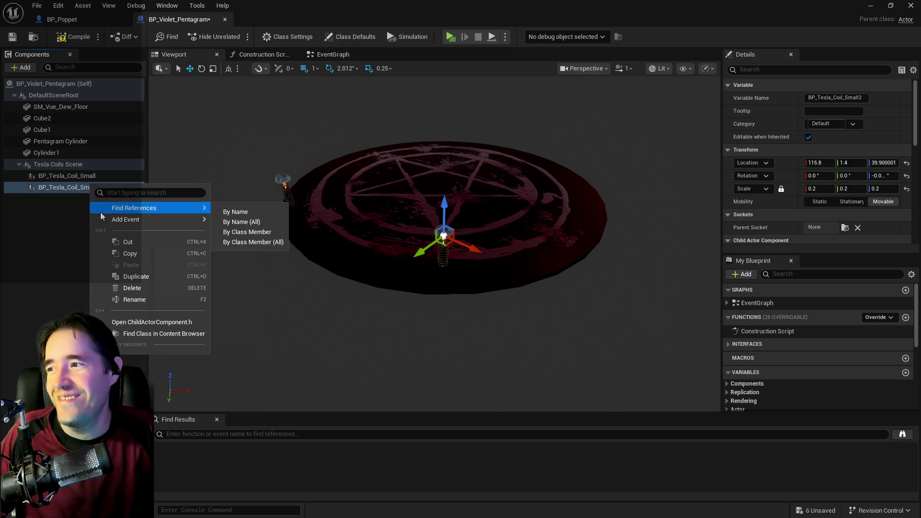
pyautogui.click(127, 276)
pyautogui.moveTo(435, 251)
pyautogui.mouseDown()
pyautogui.moveTo(490, 278)
pyautogui.moveTo(565, 188)
pyautogui.moveTo(595, 192)
pyautogui.mouseUp()
pyautogui.scroll(5, 434, 240)
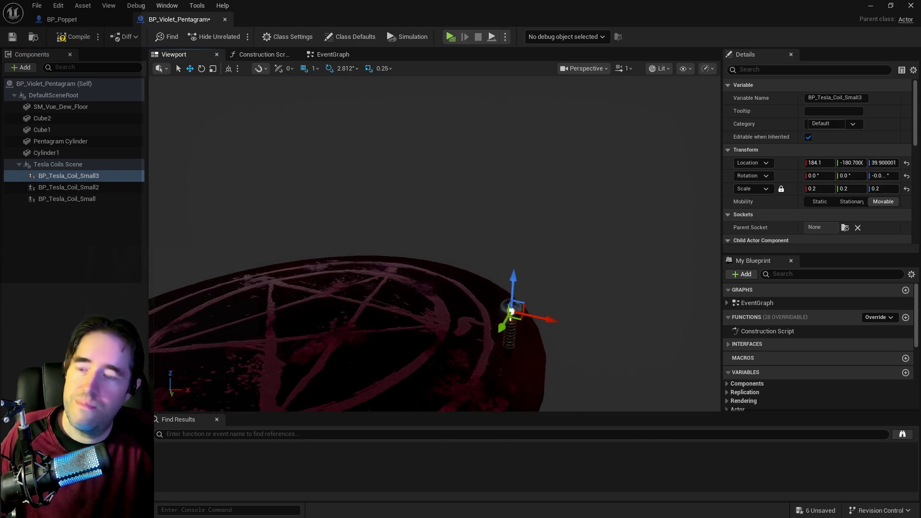
pyautogui.press('f')
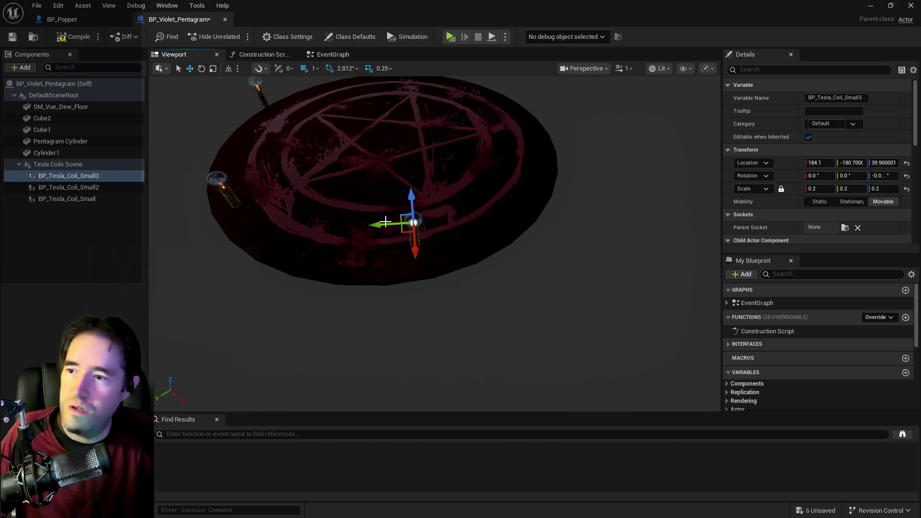
pyautogui.moveTo(381, 223); pyautogui.dragTo(410, 226)
# Step: Duplicate BP_Tesla_Coil_Small3 and place the copy along the disc's edge
pyautogui.rightClick(86, 179)
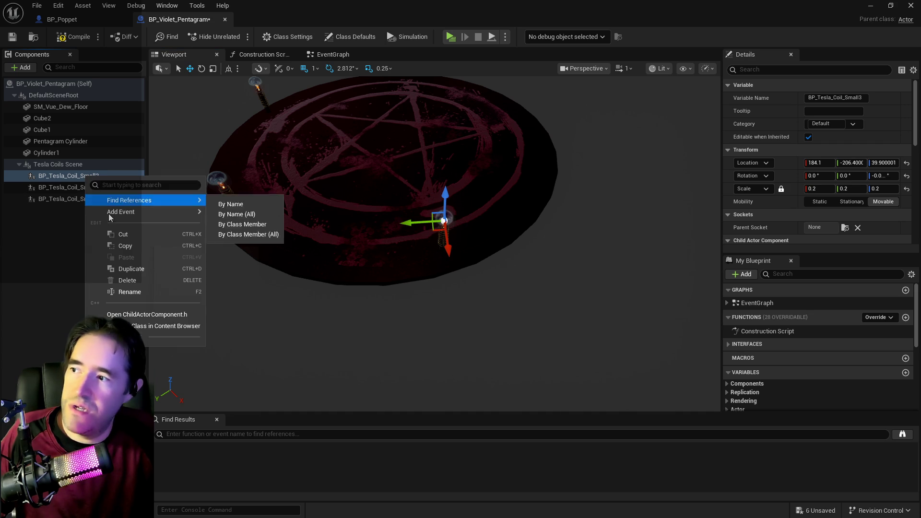
pyautogui.click(124, 267)
pyautogui.moveTo(409, 220)
pyautogui.mouseDown()
pyautogui.moveTo(572, 229)
pyautogui.moveTo(537, 123)
pyautogui.mouseUp()
pyautogui.moveTo(531, 118)
pyautogui.mouseDown()
pyautogui.moveTo(506, 104)
pyautogui.moveTo(531, 103)
pyautogui.moveTo(480, 173)
pyautogui.moveTo(442, 173)
pyautogui.moveTo(242, 95)
pyautogui.mouseUp()
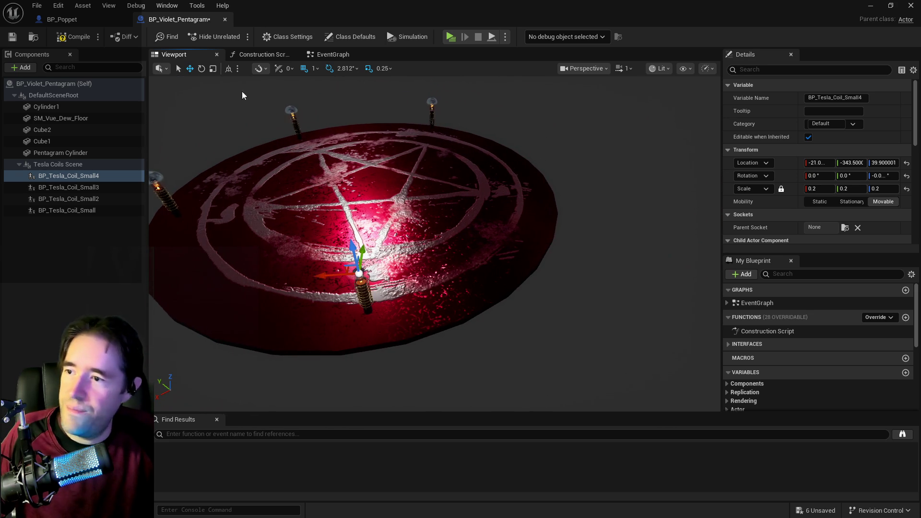
# Step: Duplicate BP_Tesla_Coil_Small4 onto the disc's upper right, then shift Cube2
pyautogui.rightClick(76, 178)
pyautogui.click(105, 268)
pyautogui.moveTo(327, 278)
pyautogui.mouseDown()
pyautogui.moveTo(557, 249)
pyautogui.moveTo(538, 214)
pyautogui.moveTo(540, 156)
pyautogui.moveTo(549, 158)
pyautogui.mouseUp()
pyautogui.moveTo(492, 179)
pyautogui.mouseDown()
pyautogui.moveTo(522, 178)
pyautogui.moveTo(528, 159)
pyautogui.mouseUp()
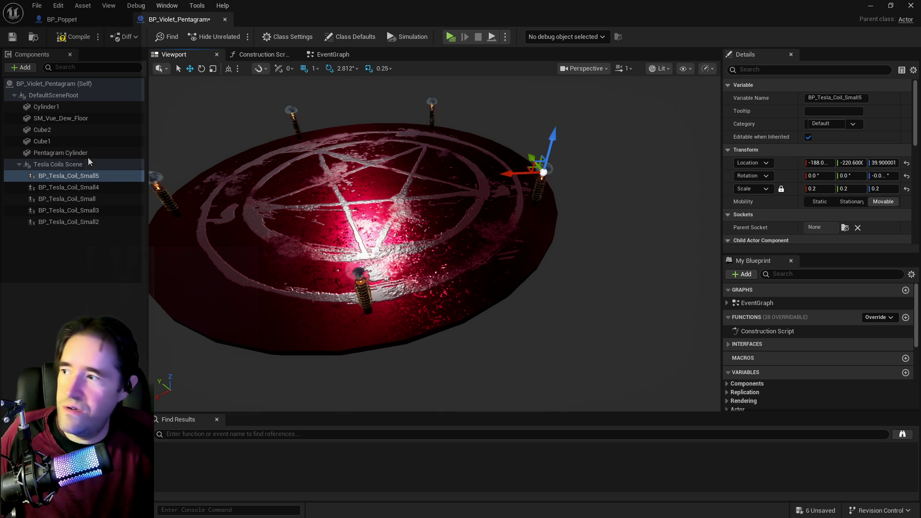
pyautogui.click(55, 130)
pyautogui.moveTo(340, 140); pyautogui.dragTo(282, 145)
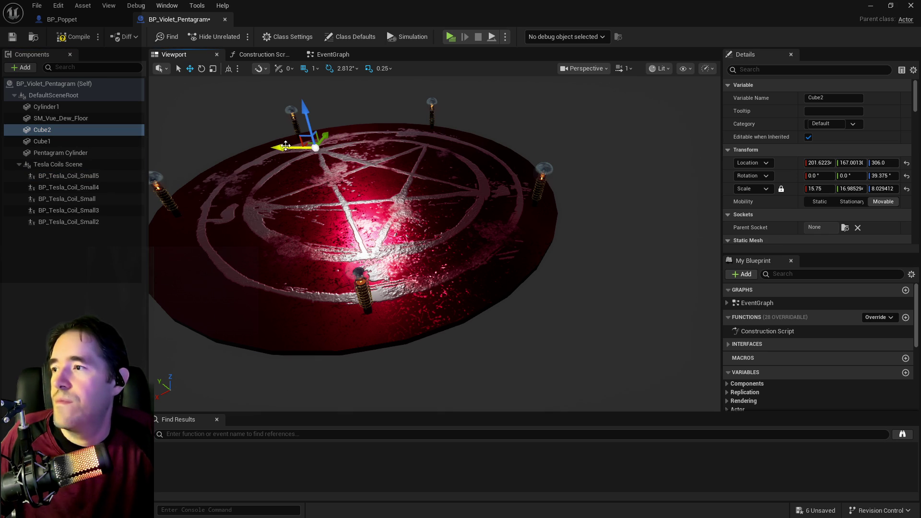
pyautogui.hotkey('ctrl', 'z')
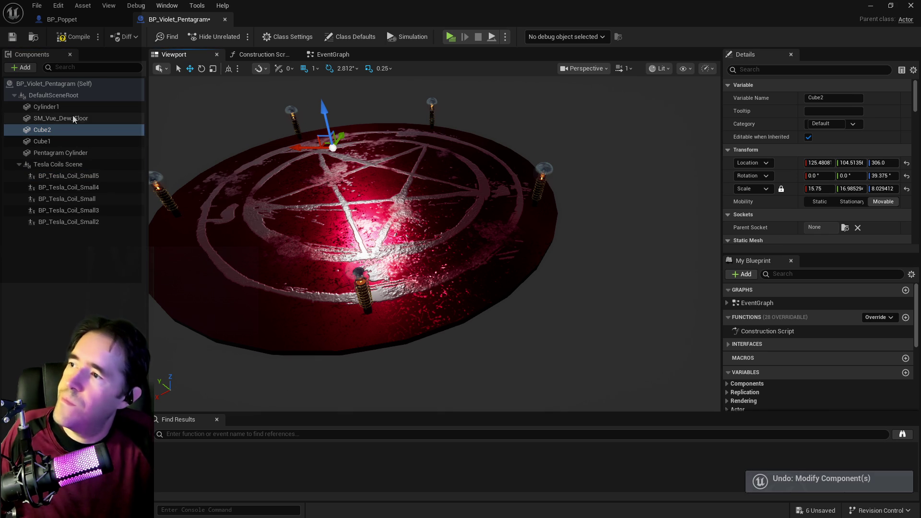
pyautogui.click(96, 118)
pyautogui.press('f')
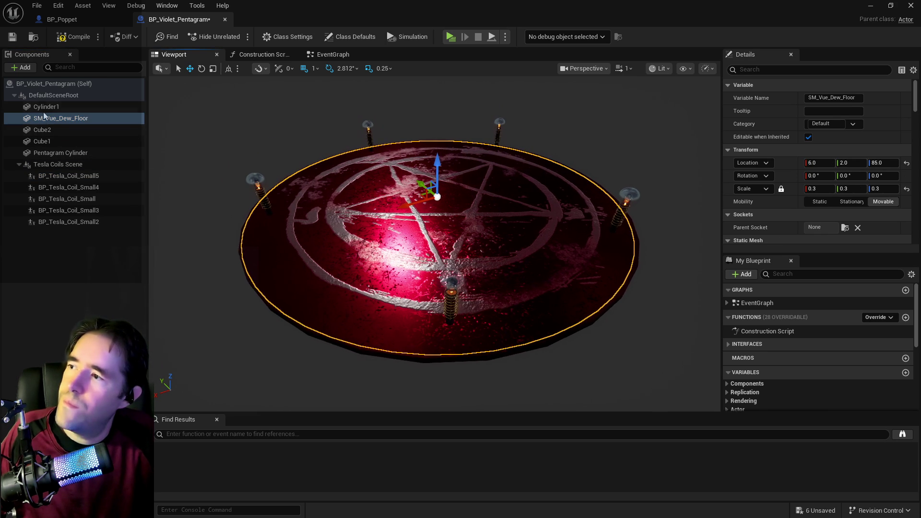
pyautogui.click(336, 194)
pyautogui.moveTo(419, 207); pyautogui.dragTo(257, 225)
pyautogui.hotkey('ctrl', 'z')
pyautogui.click(84, 118)
pyautogui.scroll(10, 435, 244)
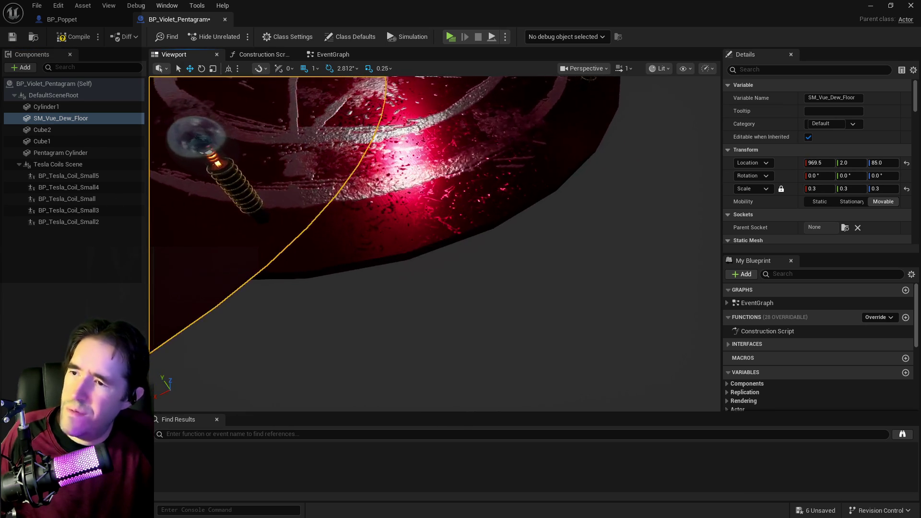
pyautogui.scroll(-10, 434, 244)
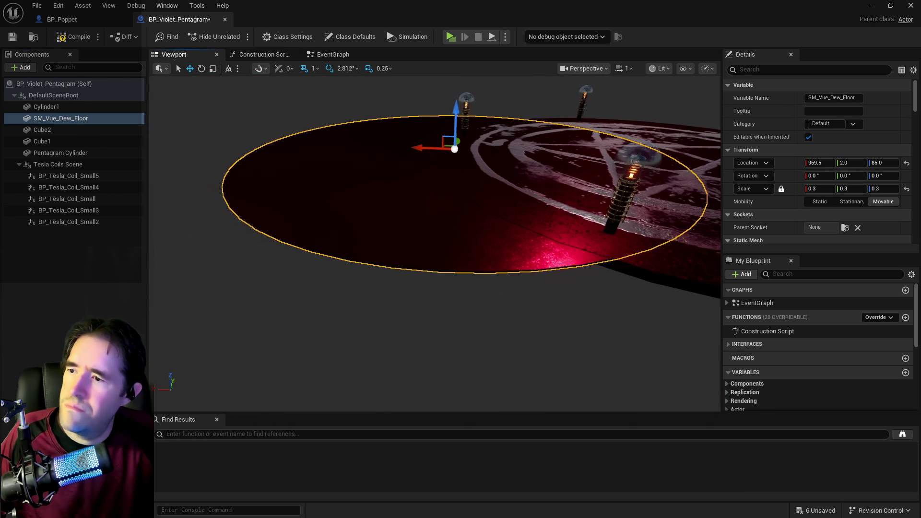
pyautogui.hotkey('ctrl', 'z')
pyautogui.click(59, 130)
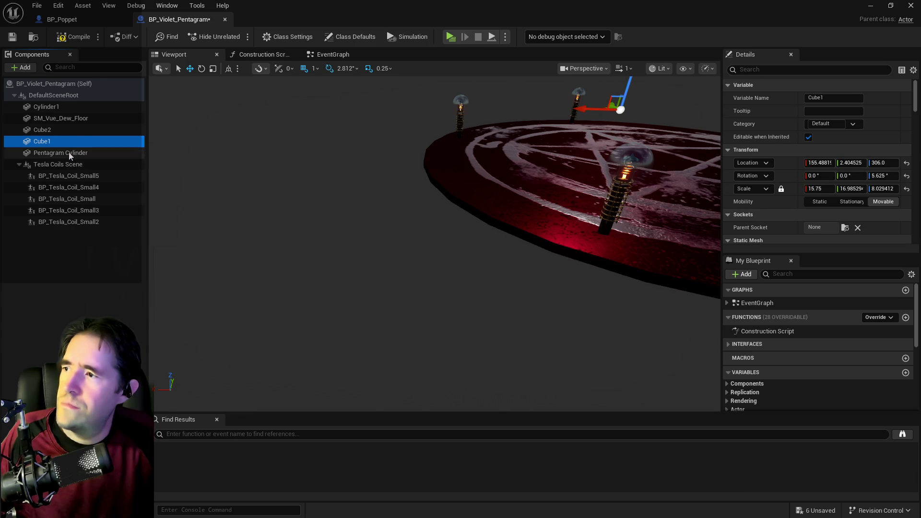
pyautogui.click(67, 153)
pyautogui.press('f')
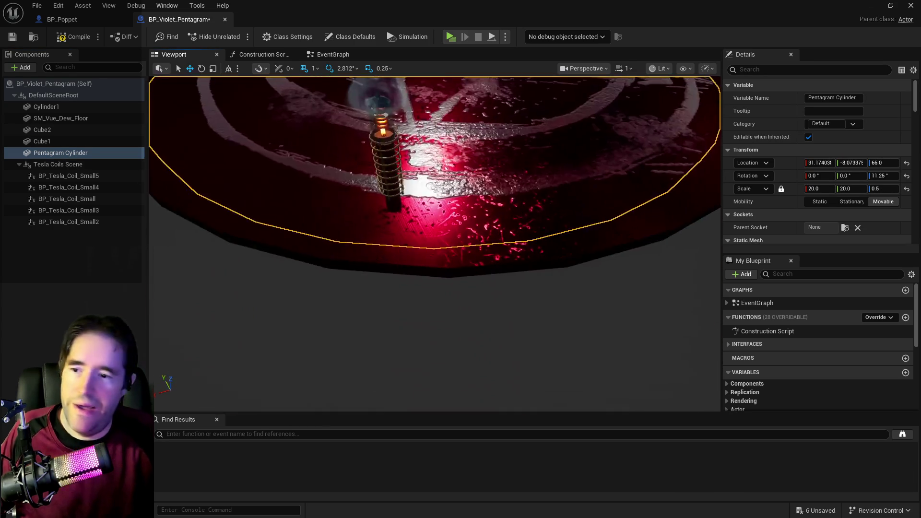
# Step: Slide the pentagram cylinder and nudge the lower-left and right-side coils outward
pyautogui.moveTo(444, 168)
pyautogui.mouseDown()
pyautogui.moveTo(433, 170)
pyautogui.moveTo(461, 158)
pyautogui.moveTo(446, 178)
pyautogui.moveTo(426, 147)
pyautogui.moveTo(348, 168)
pyautogui.moveTo(389, 195)
pyautogui.moveTo(425, 203)
pyautogui.moveTo(460, 192)
pyautogui.mouseUp()
pyautogui.click(363, 328)
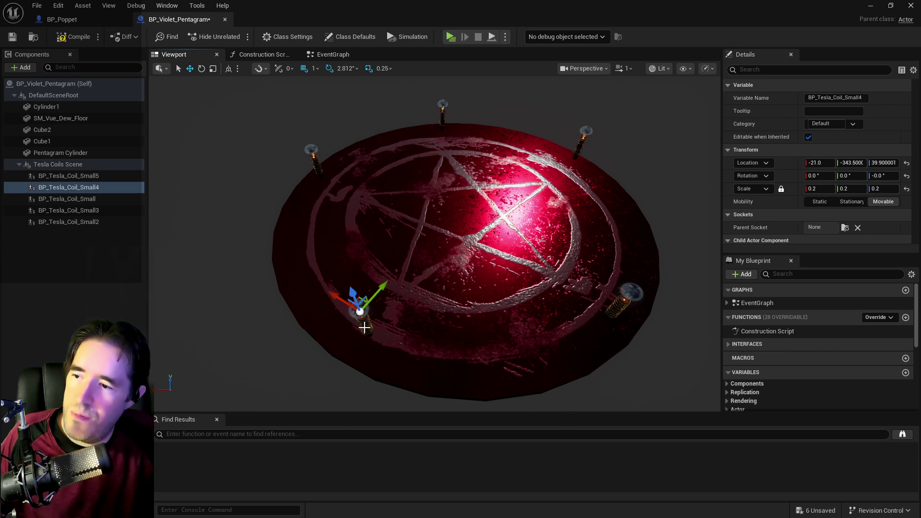
pyautogui.moveTo(372, 296)
pyautogui.mouseDown()
pyautogui.moveTo(359, 310)
pyautogui.moveTo(327, 312)
pyautogui.mouseUp()
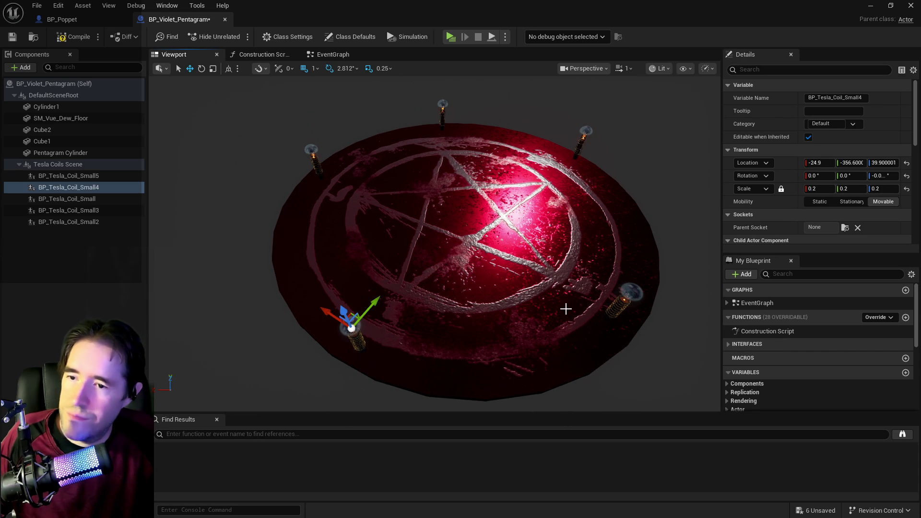
pyautogui.click(617, 307)
pyautogui.moveTo(611, 292); pyautogui.dragTo(641, 264)
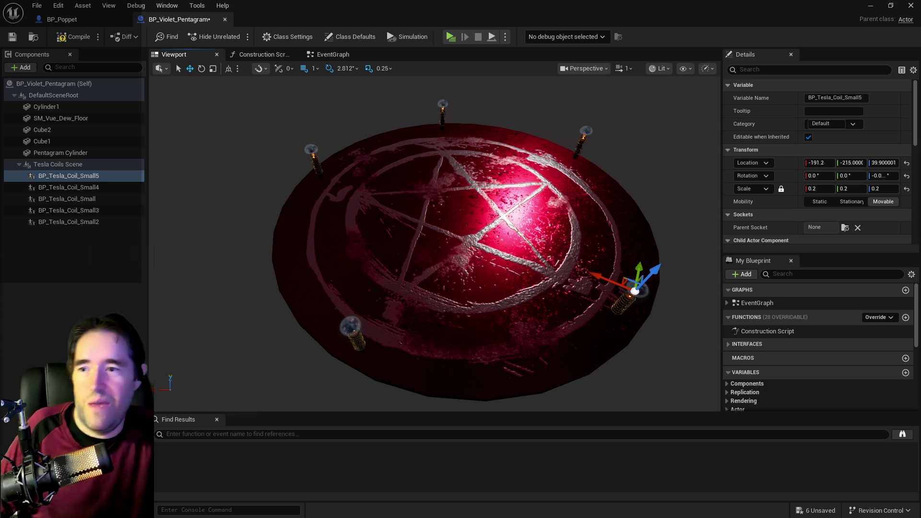
# Step: Check the upper-right, right-edge and lower-right coil placements from several angles
pyautogui.click(573, 157)
pyautogui.press('f')
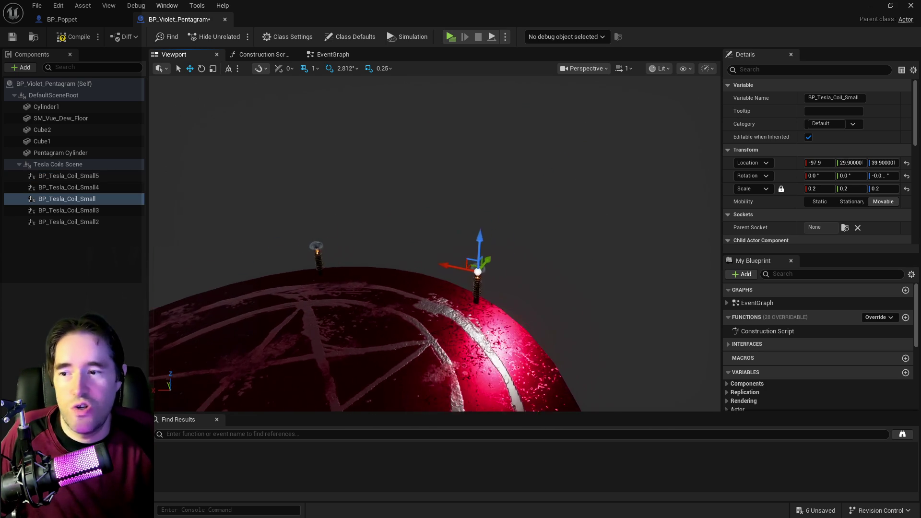
pyautogui.moveTo(523, 217); pyautogui.dragTo(507, 211)
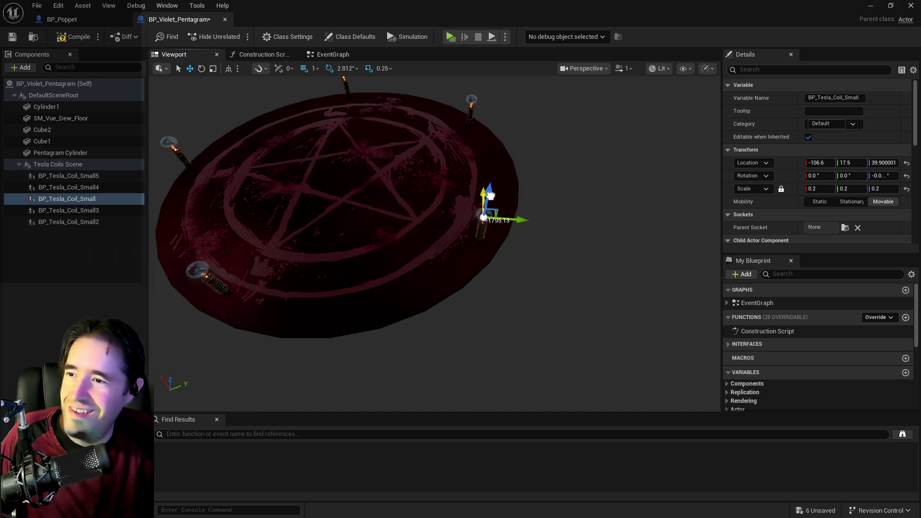
pyautogui.moveTo(494, 197); pyautogui.dragTo(508, 183)
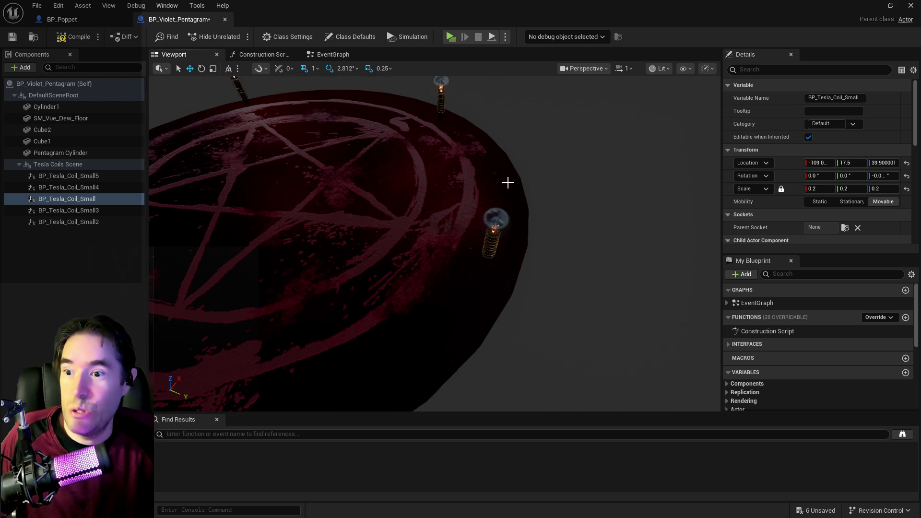
pyautogui.click(489, 248)
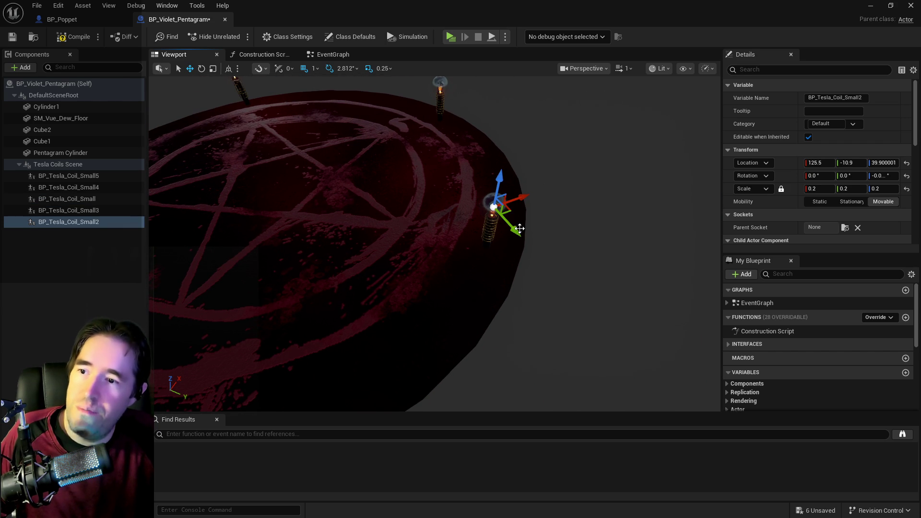
pyautogui.moveTo(528, 236); pyautogui.dragTo(501, 244)
pyautogui.click(485, 250)
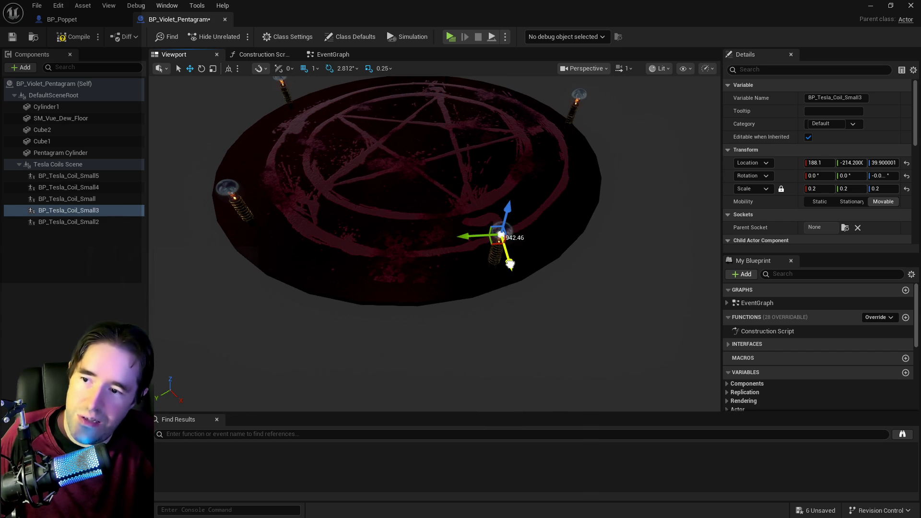
pyautogui.moveTo(511, 267); pyautogui.dragTo(543, 166)
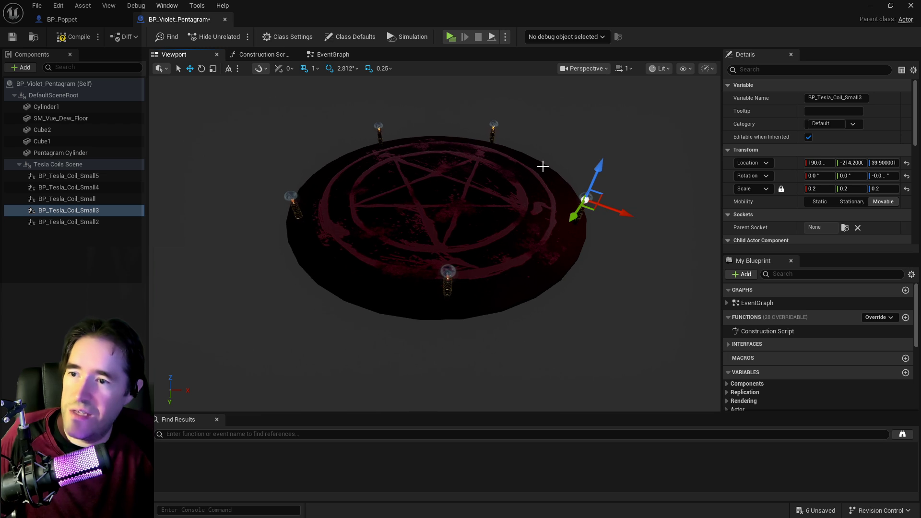
# Step: Save and compile the Violet Pentagram blueprint
pyautogui.hotkey('ctrl', 's')
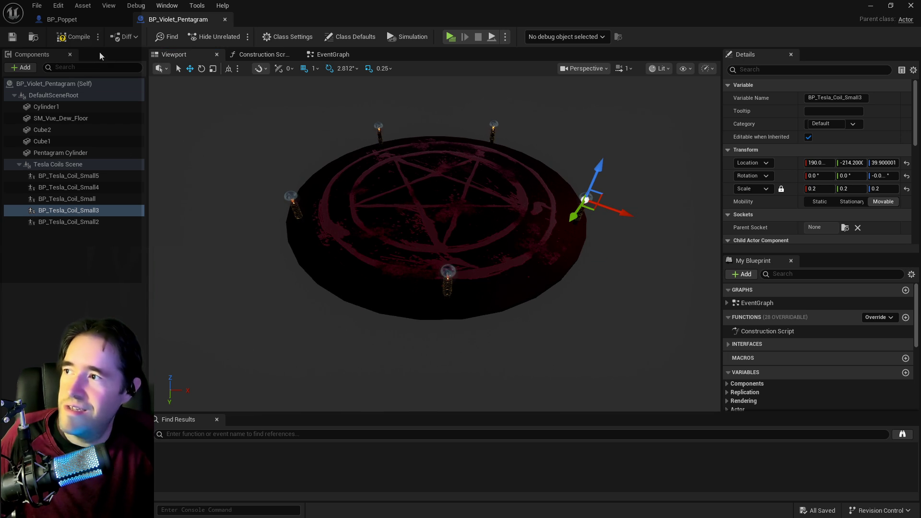
pyautogui.click(72, 38)
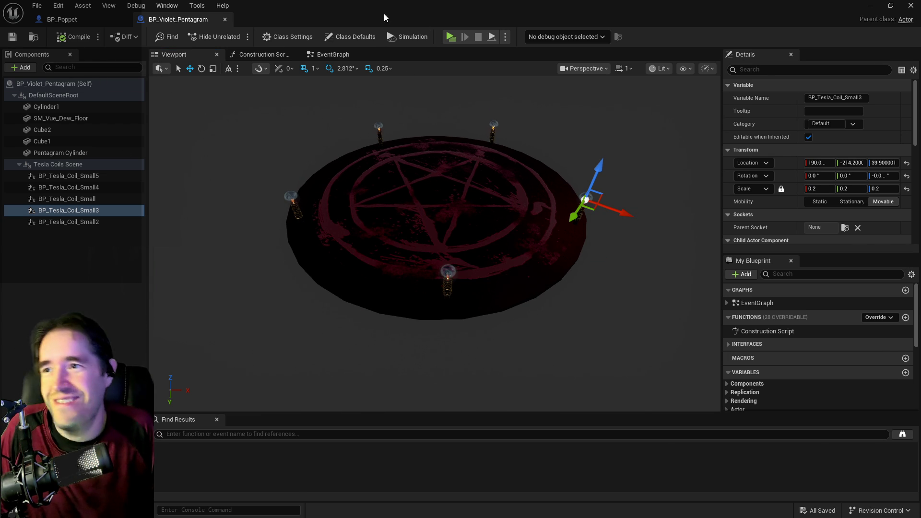
pyautogui.moveTo(384, 13); pyautogui.dragTo(0, 13)
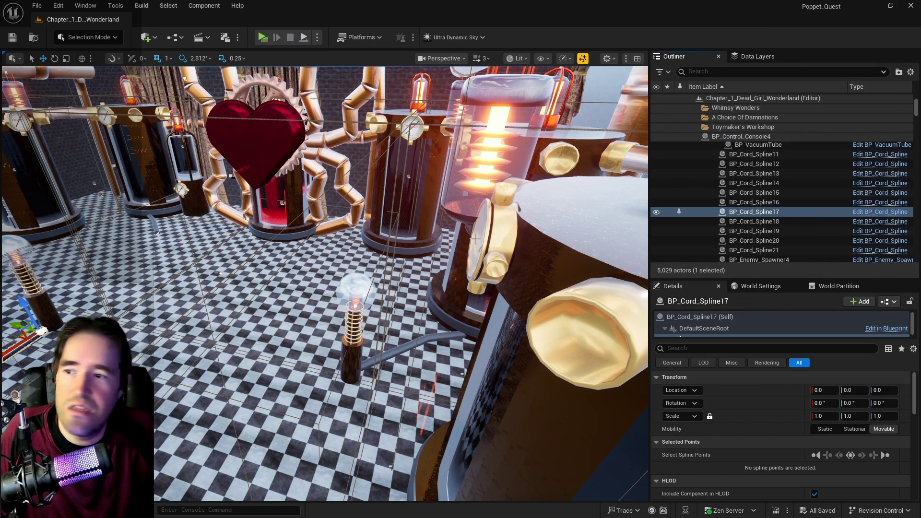
# Step: Place a Violet Pentagram into the level, then undo the placement
pyautogui.press('f')
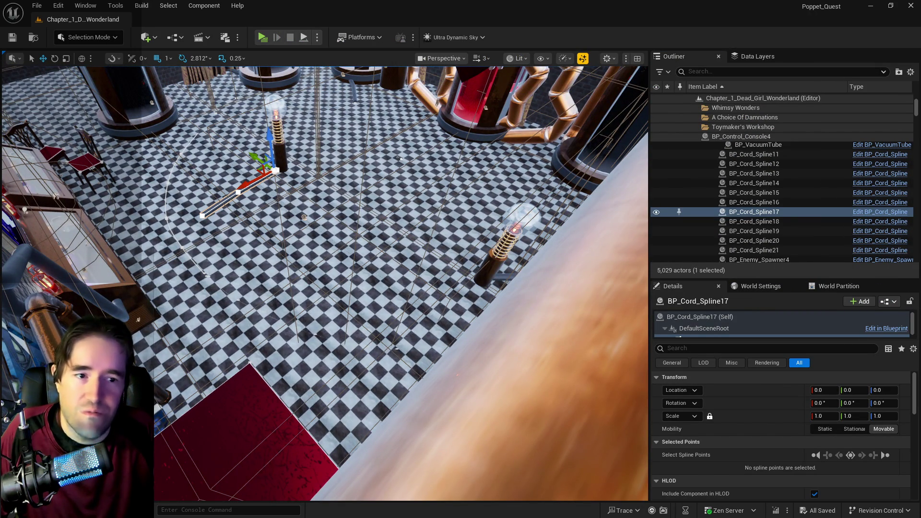
pyautogui.moveTo(390, 155)
pyautogui.mouseDown()
pyautogui.moveTo(355, 174)
pyautogui.moveTo(345, 168)
pyautogui.mouseUp()
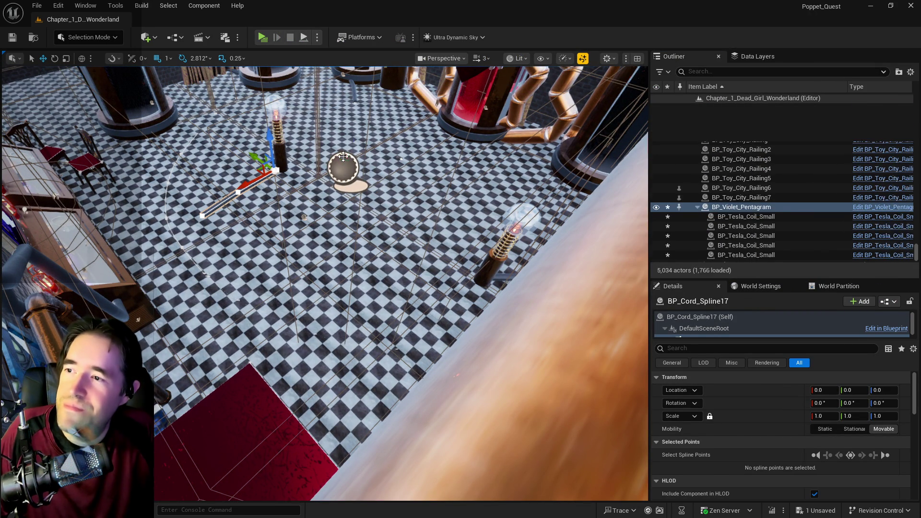
pyautogui.press('f')
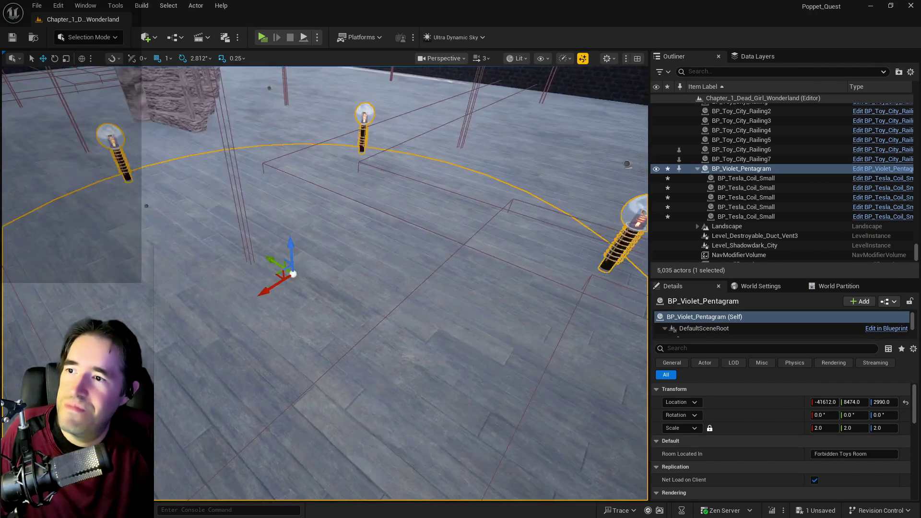
pyautogui.scroll(-5, 325, 283)
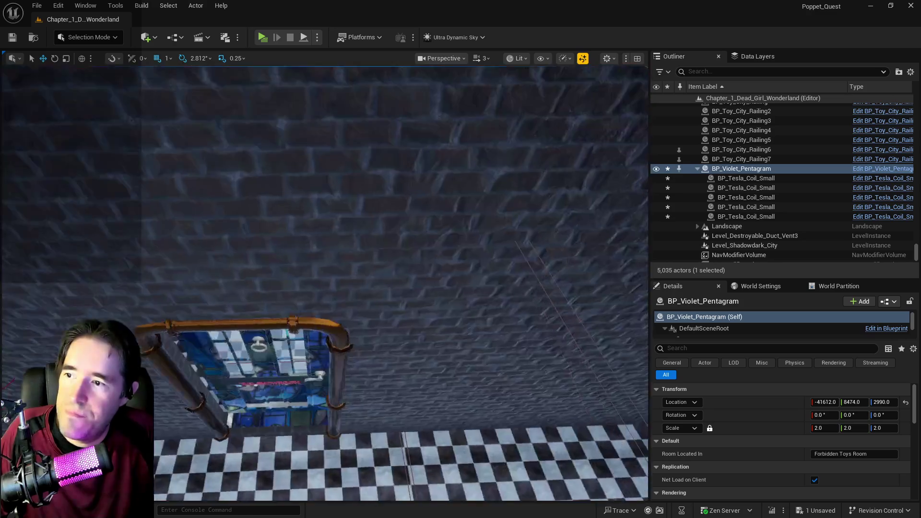
pyautogui.moveTo(325, 283)
pyautogui.mouseDown()
pyautogui.moveTo(307, 283)
pyautogui.moveTo(322, 283)
pyautogui.moveTo(311, 276)
pyautogui.mouseUp()
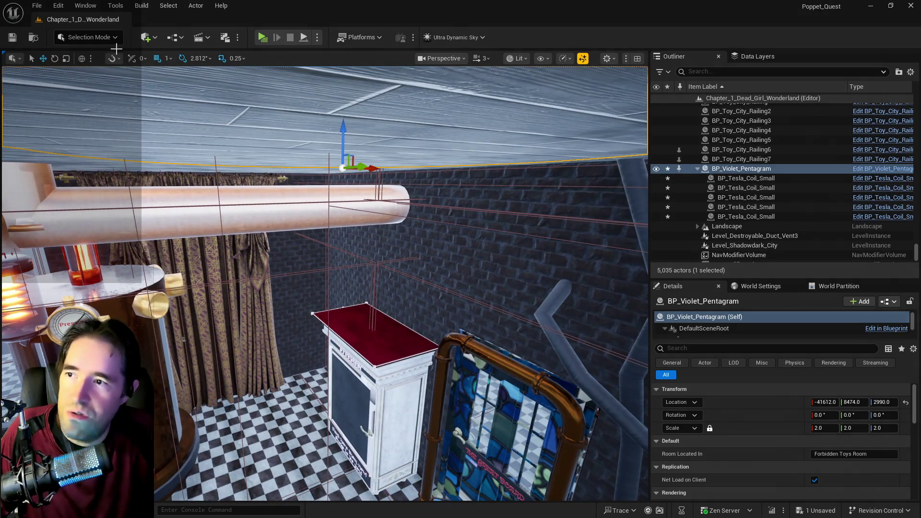
pyautogui.click(63, 5)
pyautogui.click(92, 39)
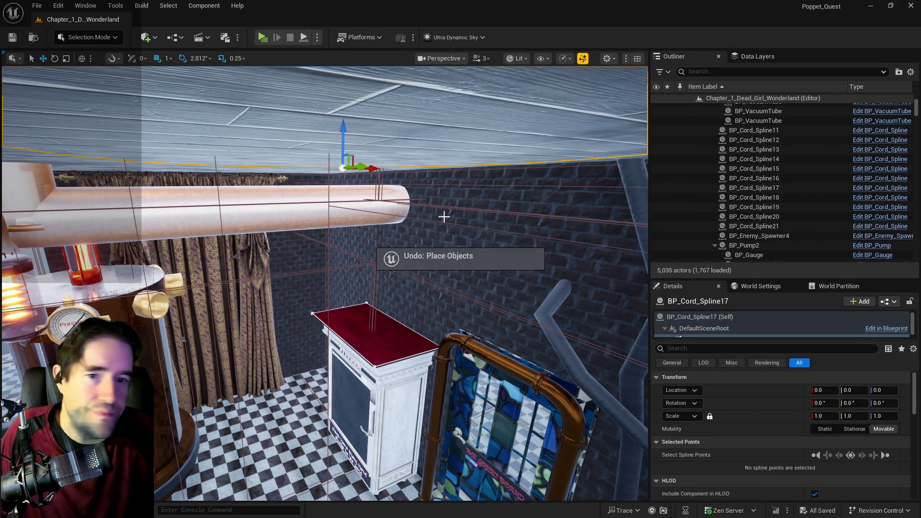
pyautogui.moveTo(312, 276); pyautogui.dragTo(319, 291)
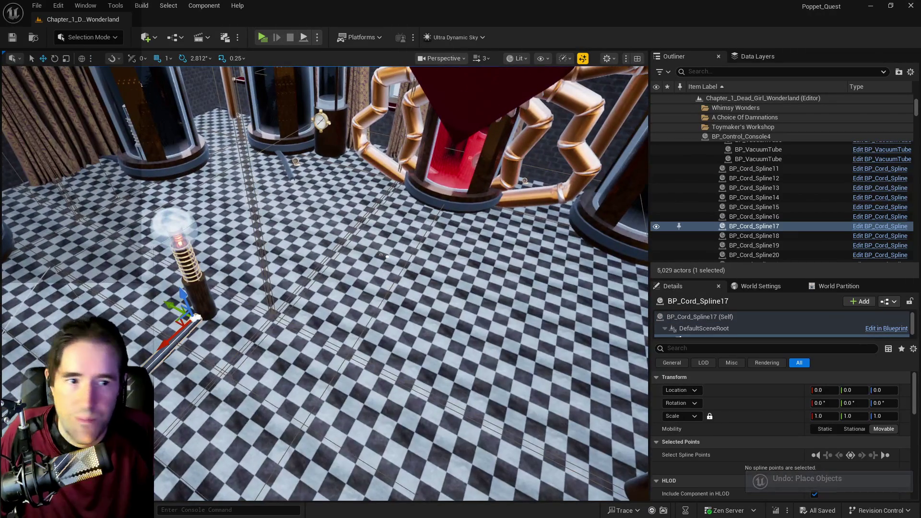
# Step: Redo the placement and shift the pentagram rug along Y to -44404.0, 10863.0, 224.0
pyautogui.hotkey('ctrl', 'y')
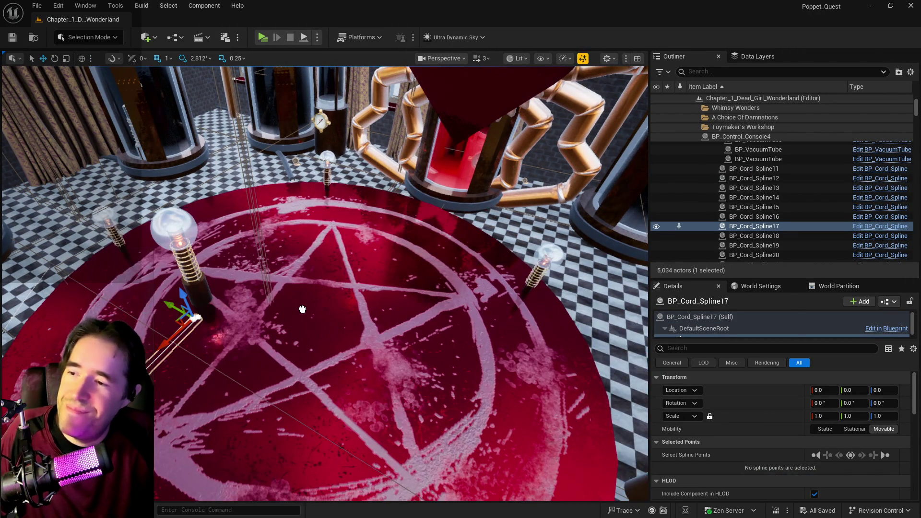
pyautogui.hotkey('ctrl', 'y')
pyautogui.press('f')
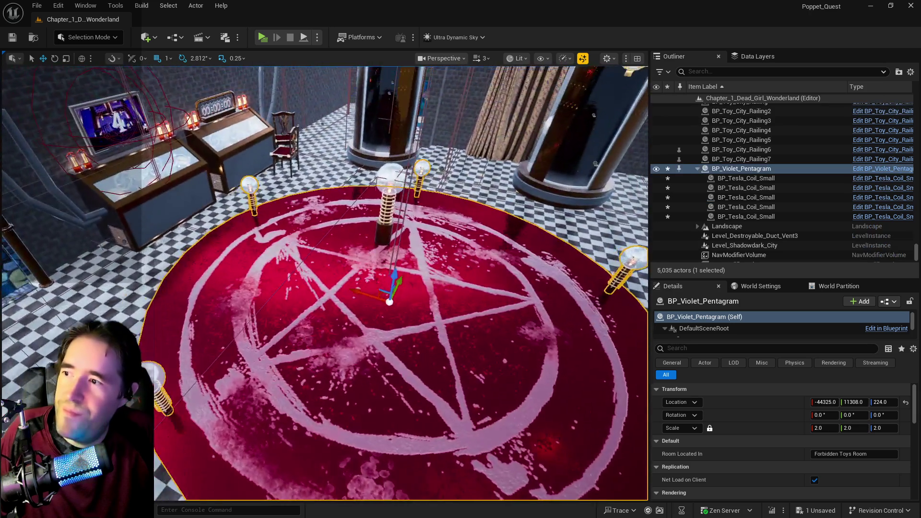
pyautogui.moveTo(339, 276); pyautogui.dragTo(340, 276)
pyautogui.moveTo(236, 243)
pyautogui.mouseDown()
pyautogui.moveTo(269, 254)
pyautogui.moveTo(254, 250)
pyautogui.mouseUp()
pyautogui.moveTo(336, 288)
pyautogui.mouseDown()
pyautogui.moveTo(361, 276)
pyautogui.moveTo(287, 279)
pyautogui.mouseUp()
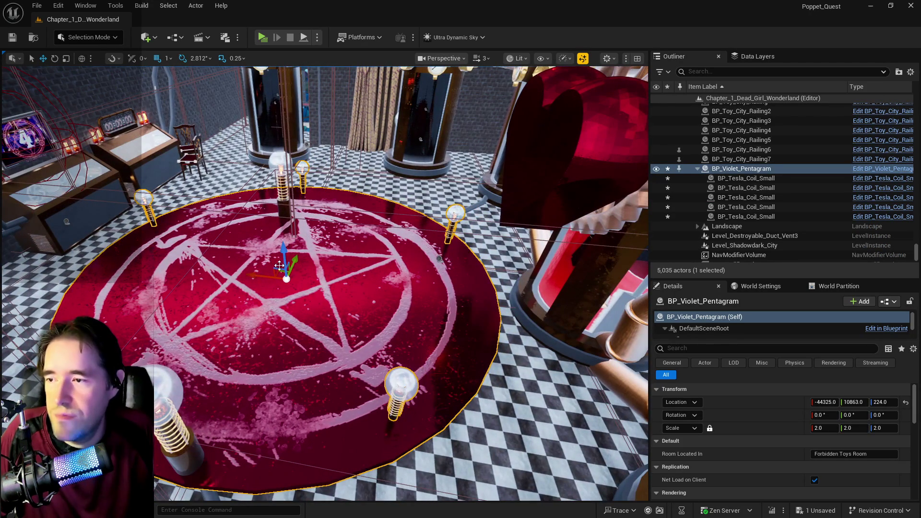
pyautogui.moveTo(283, 282)
pyautogui.mouseDown()
pyautogui.moveTo(284, 259)
pyautogui.moveTo(298, 268)
pyautogui.moveTo(288, 288)
pyautogui.mouseUp()
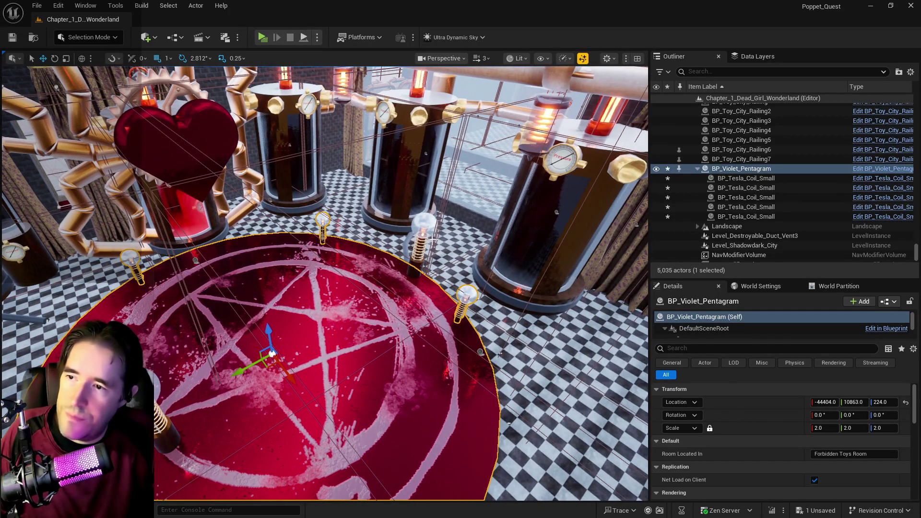
# Step: Delete Tesla coils BP_Tesla_Coil5 and BP_Tesla_Coil8 and cord BP_Cord_Spline14 from the rug
pyautogui.click(432, 239)
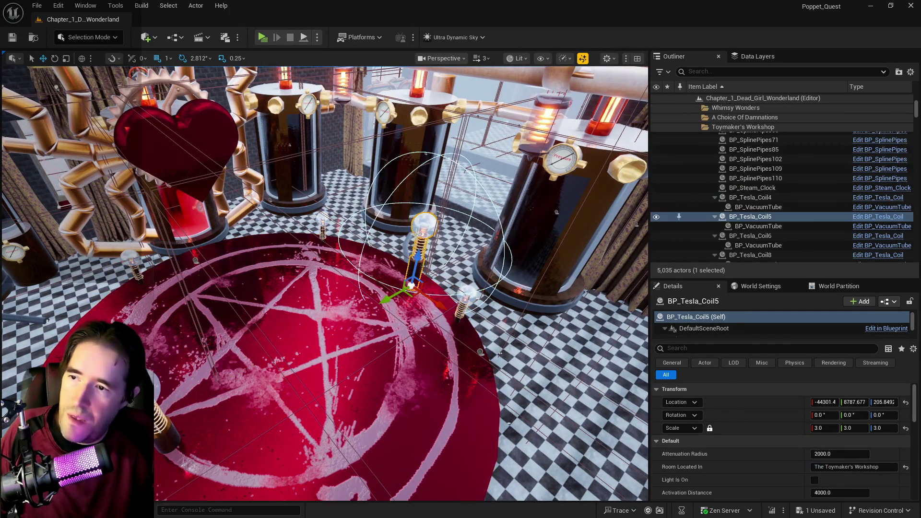
pyautogui.press('Delete')
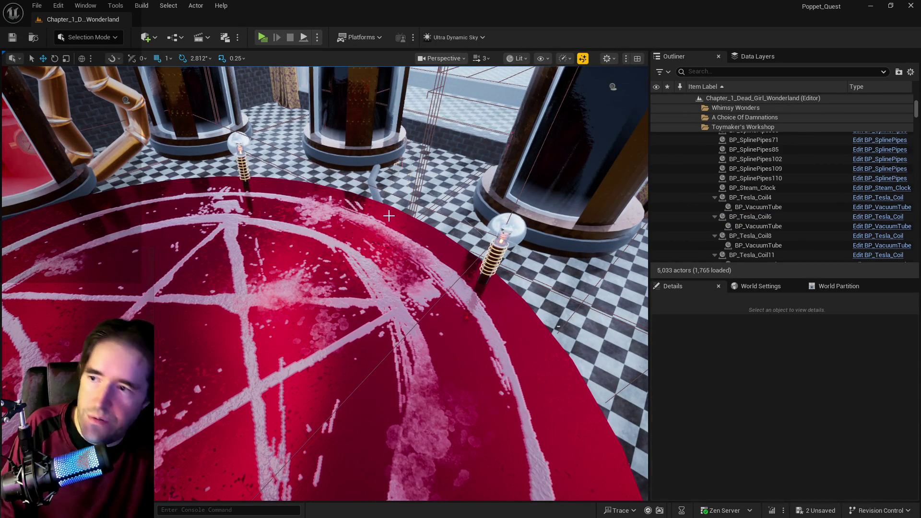
pyautogui.click(375, 191)
pyautogui.press('Delete')
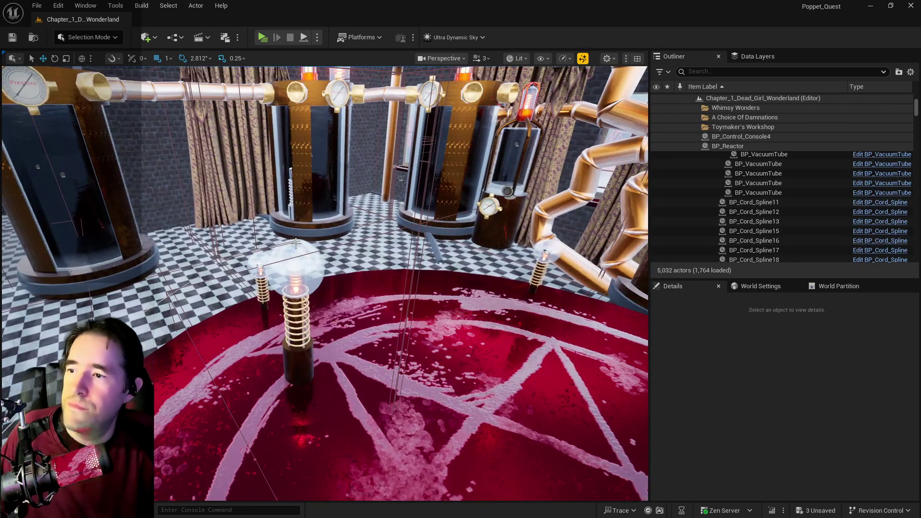
pyautogui.click(384, 336)
pyautogui.click(288, 288)
pyautogui.press('f')
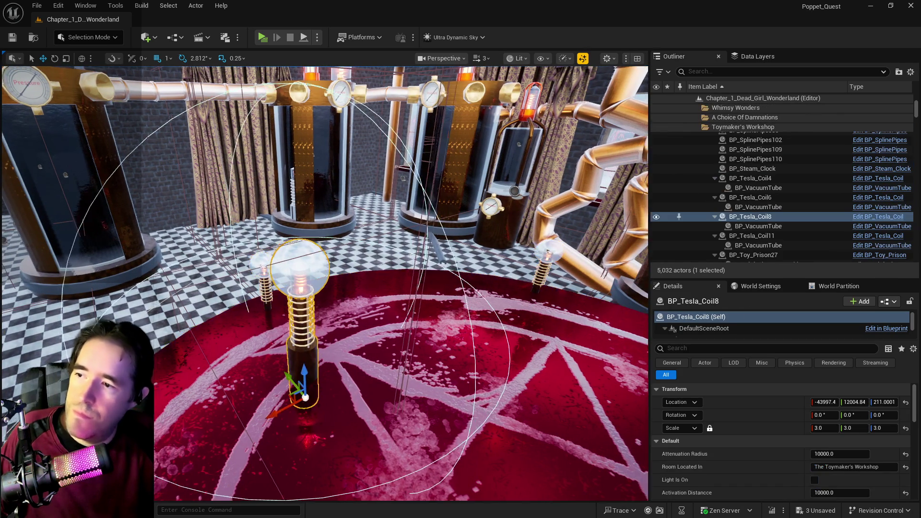
pyautogui.press('Delete')
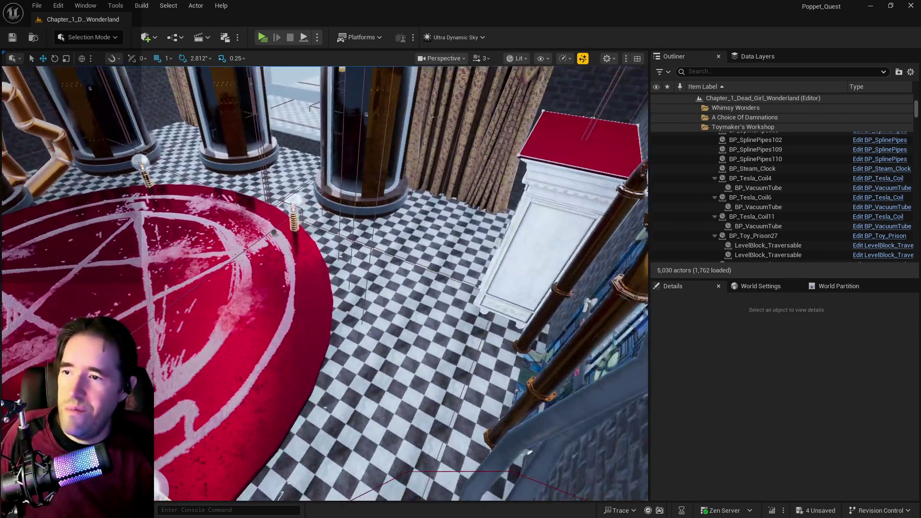
pyautogui.moveTo(406, 374); pyautogui.dragTo(406, 374)
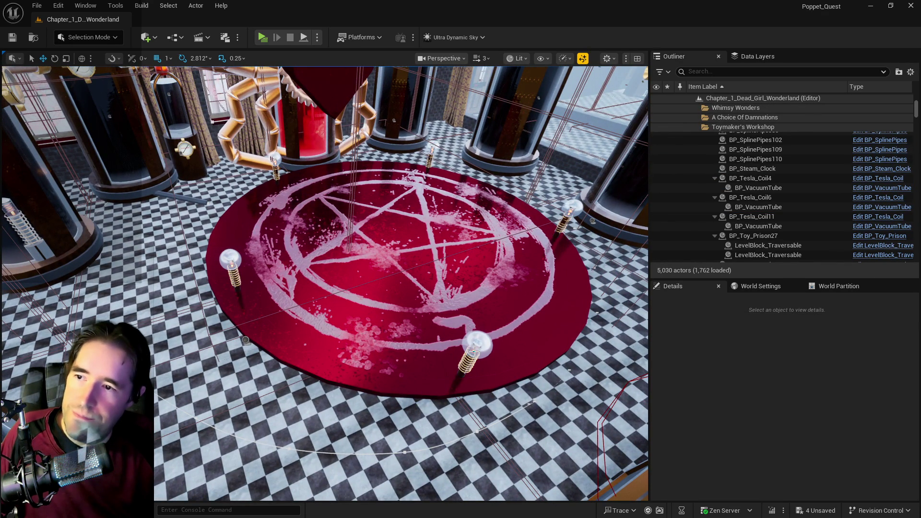
pyautogui.moveTo(469, 328); pyautogui.dragTo(473, 336)
# Step: Rotate the pentagram rug and slide it across the floor, undoing and redoing the rotation
pyautogui.click(474, 338)
pyautogui.press('e')
pyautogui.moveTo(379, 310); pyautogui.dragTo(388, 315)
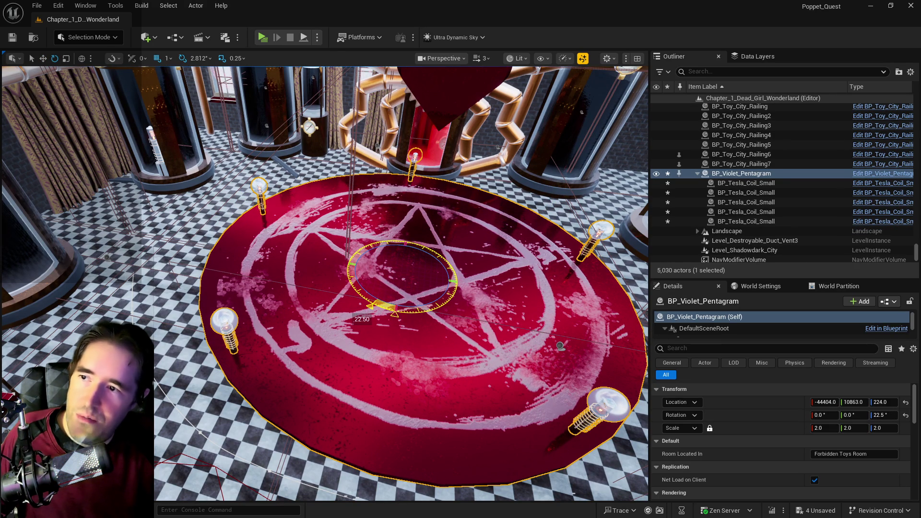
pyautogui.press('r')
pyautogui.moveTo(400, 281)
pyautogui.mouseDown()
pyautogui.moveTo(294, 200)
pyautogui.moveTo(303, 243)
pyautogui.mouseUp()
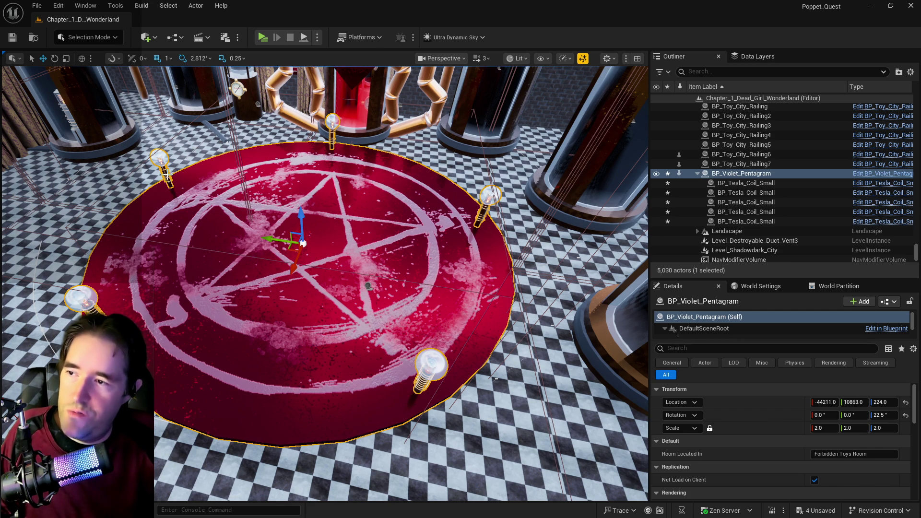
pyautogui.hotkey('ctrl', 'z')
pyautogui.hotkey('ctrl', 'z')
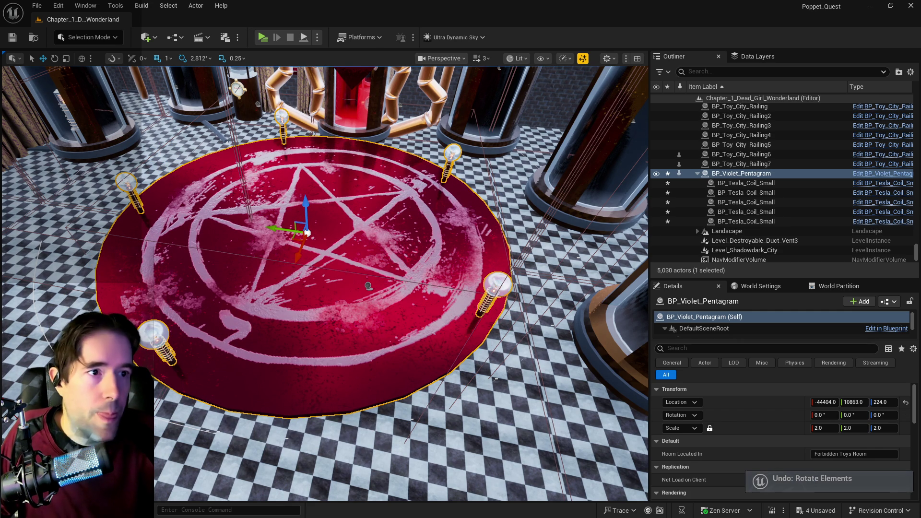
pyautogui.hotkey('ctrl', 'e')
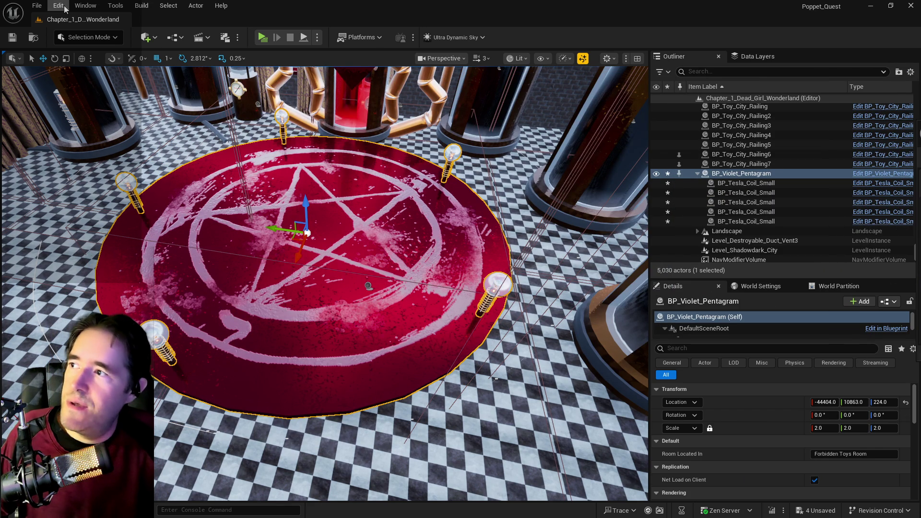
pyautogui.click(58, 6)
pyautogui.click(74, 54)
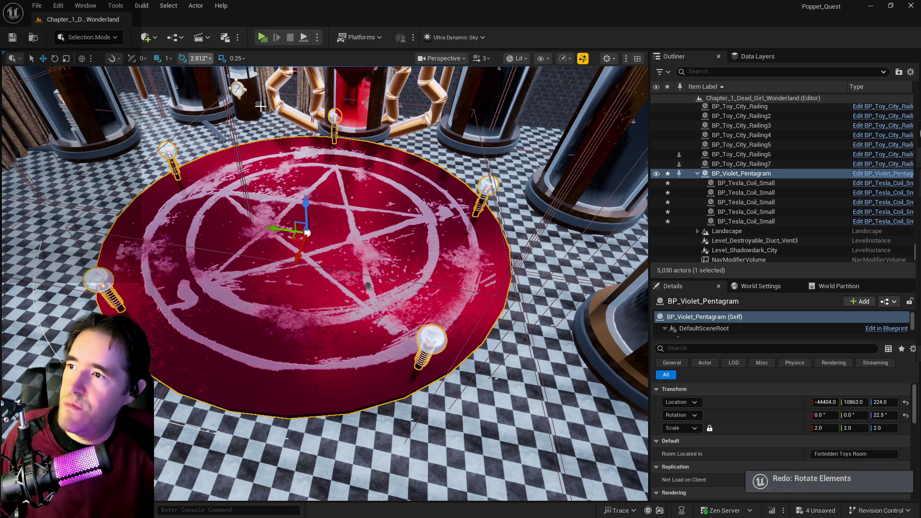
pyautogui.moveTo(300, 255)
pyautogui.mouseDown()
pyautogui.moveTo(294, 261)
pyautogui.moveTo(284, 249)
pyautogui.moveTo(304, 277)
pyautogui.mouseUp()
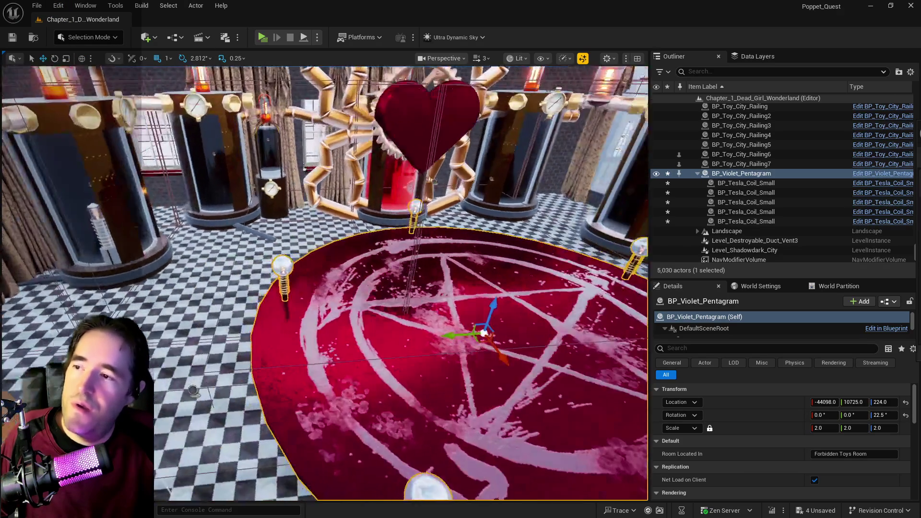
# Step: Nudge the rug along Y so it sits centred in front of the heart machine
pyautogui.press('a')
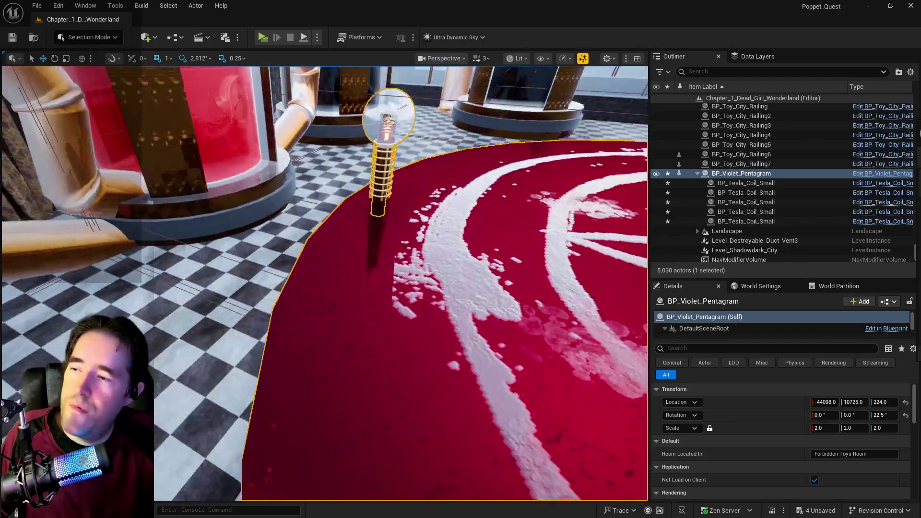
pyautogui.press('s')
pyautogui.press('d')
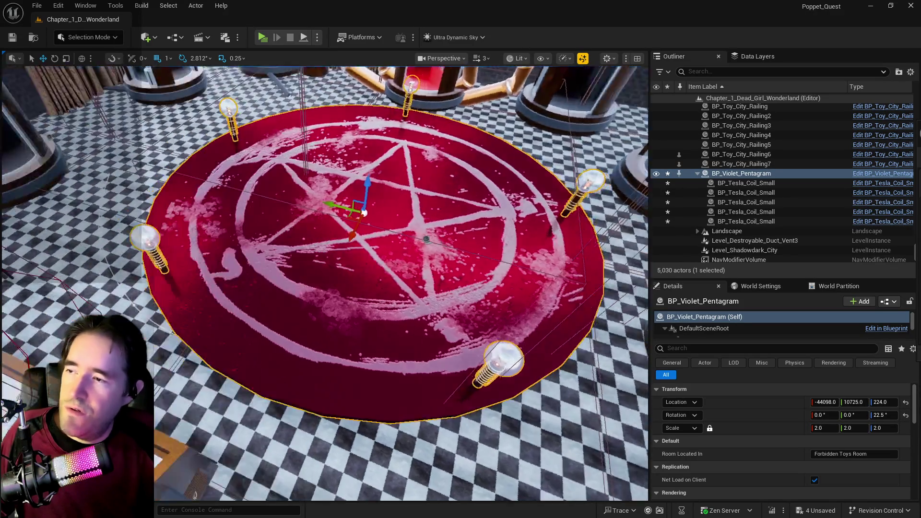
pyautogui.moveTo(531, 154); pyautogui.dragTo(489, 225)
pyautogui.moveTo(355, 313); pyautogui.dragTo(360, 313)
pyautogui.press('f')
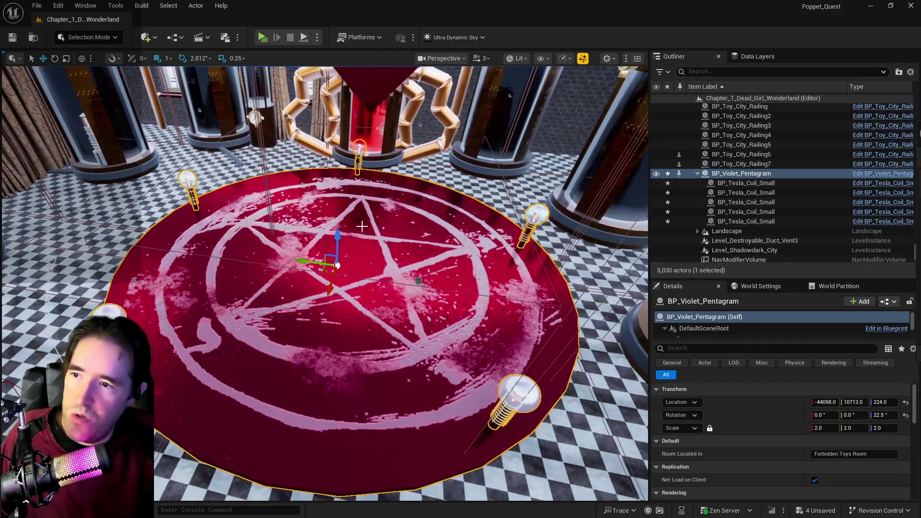
pyautogui.moveTo(357, 176); pyautogui.dragTo(357, 201)
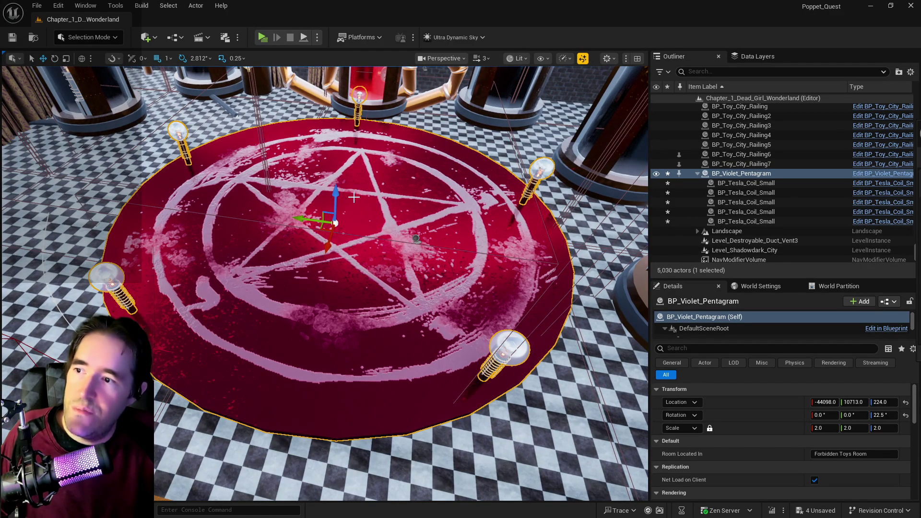
# Step: Rotate the rug to about -157.5° about Z
pyautogui.press('e')
pyautogui.moveTo(383, 240); pyautogui.dragTo(336, 262)
pyautogui.moveTo(391, 225); pyautogui.dragTo(346, 192)
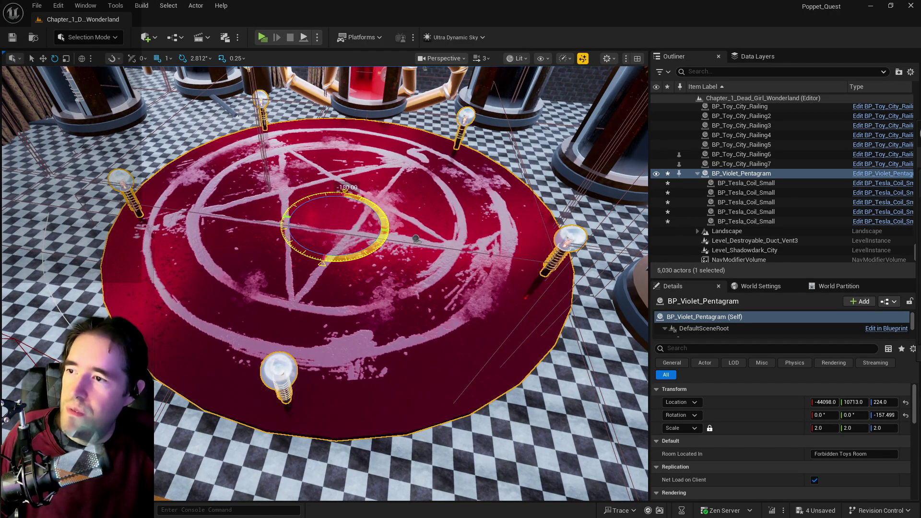
pyautogui.moveTo(416, 238); pyautogui.dragTo(416, 197)
pyautogui.press('f')
pyautogui.press('w')
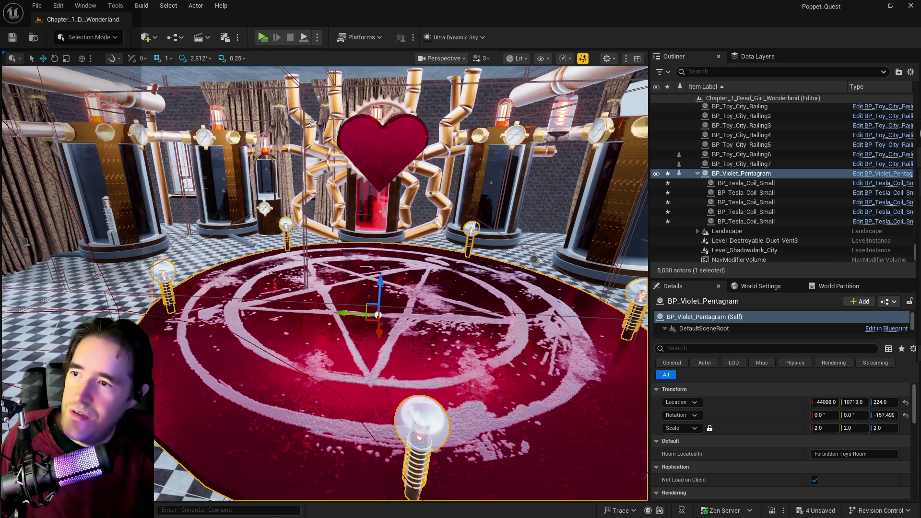
pyautogui.moveTo(416, 198); pyautogui.dragTo(359, 221)
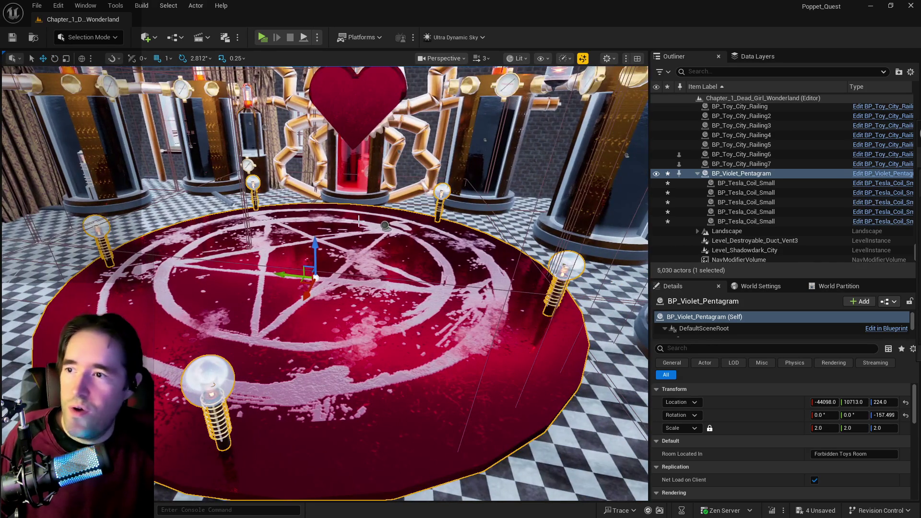
pyautogui.moveTo(365, 116); pyautogui.dragTo(365, 230)
pyautogui.moveTo(317, 196); pyautogui.dragTo(384, 180)
# Step: Shift the middle resurrection vat and a neighbouring vat slightly along X
pyautogui.click(361, 296)
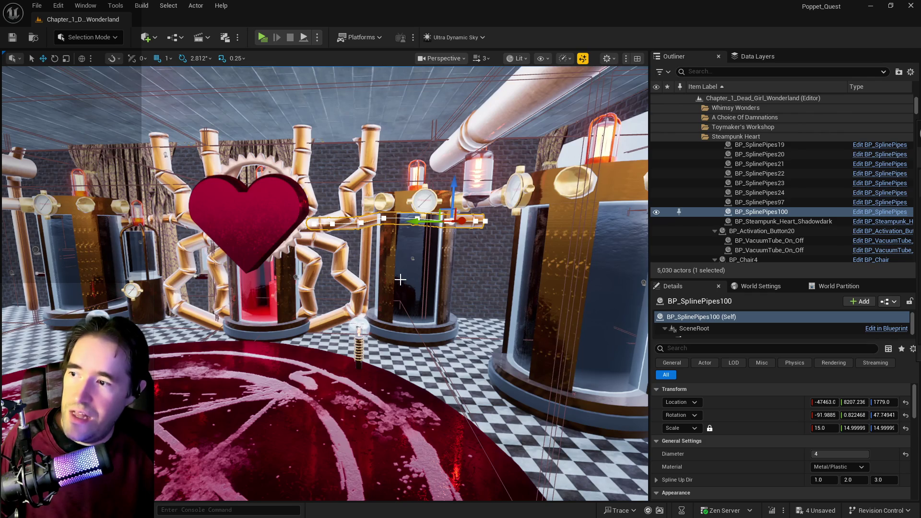
pyautogui.press('f')
pyautogui.scroll(-5, 324, 283)
pyautogui.moveTo(325, 283); pyautogui.dragTo(336, 273)
pyautogui.click(341, 269)
pyautogui.press('f')
pyautogui.scroll(-3, 324, 284)
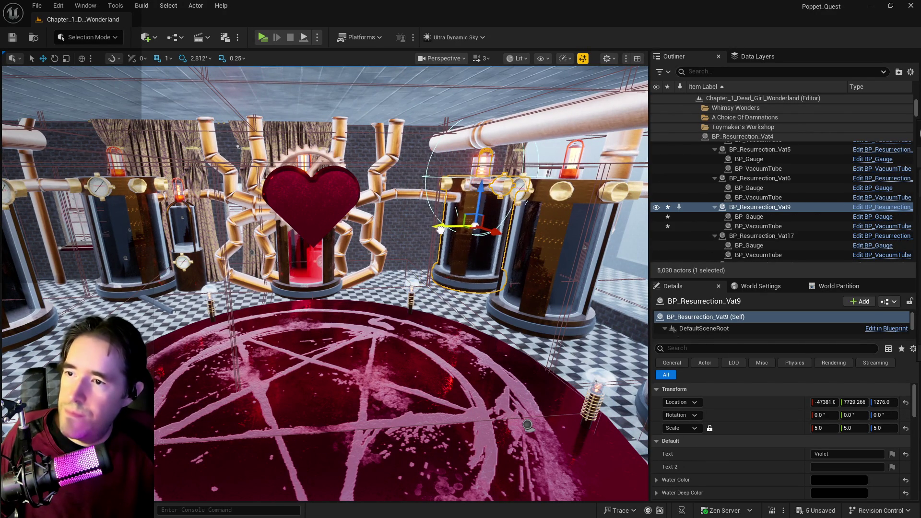
pyautogui.moveTo(325, 283); pyautogui.dragTo(266, 298)
pyautogui.click(304, 192)
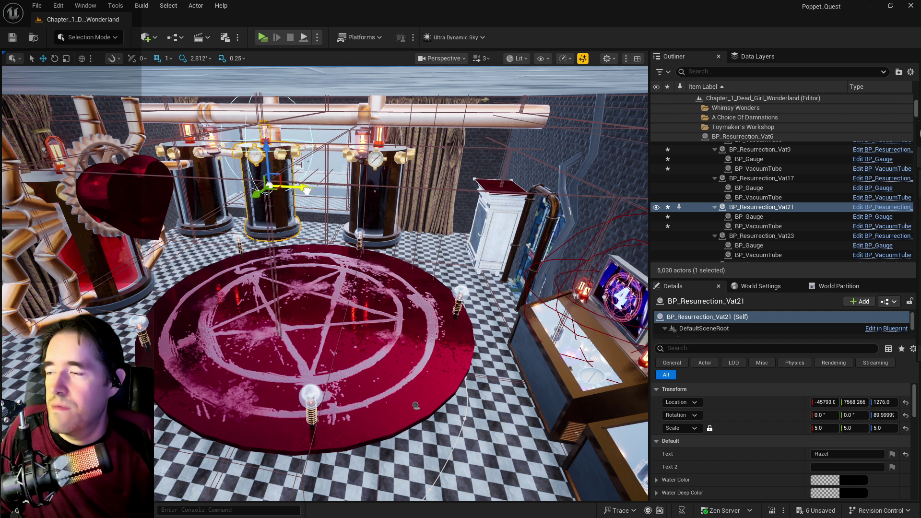
pyautogui.moveTo(306, 190); pyautogui.dragTo(314, 191)
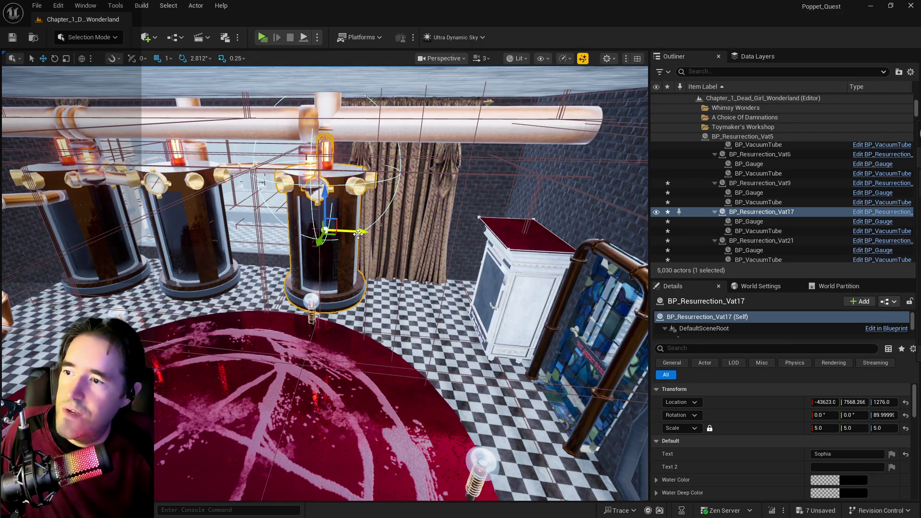
pyautogui.moveTo(359, 234); pyautogui.dragTo(336, 235)
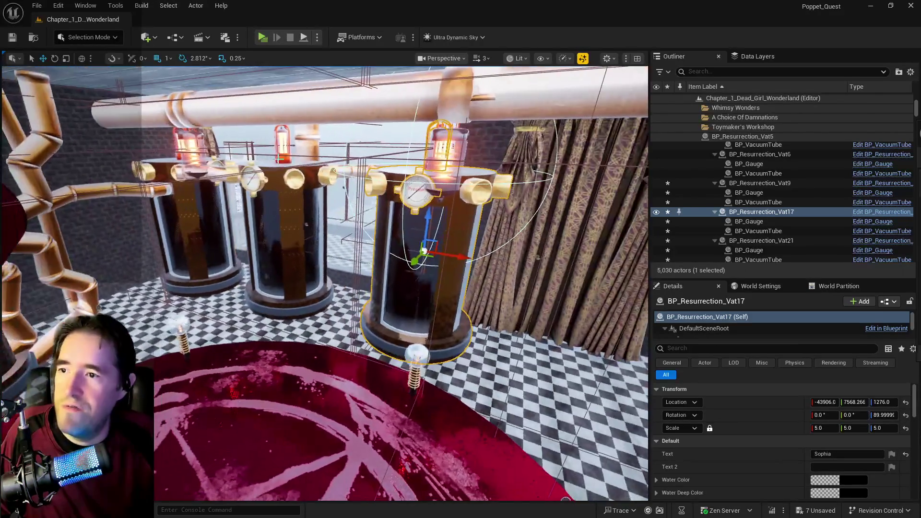
# Step: Slide BP_SplinePipes109 along Y toward the vats and adjust its spline points
pyautogui.click(346, 174)
pyautogui.press('f')
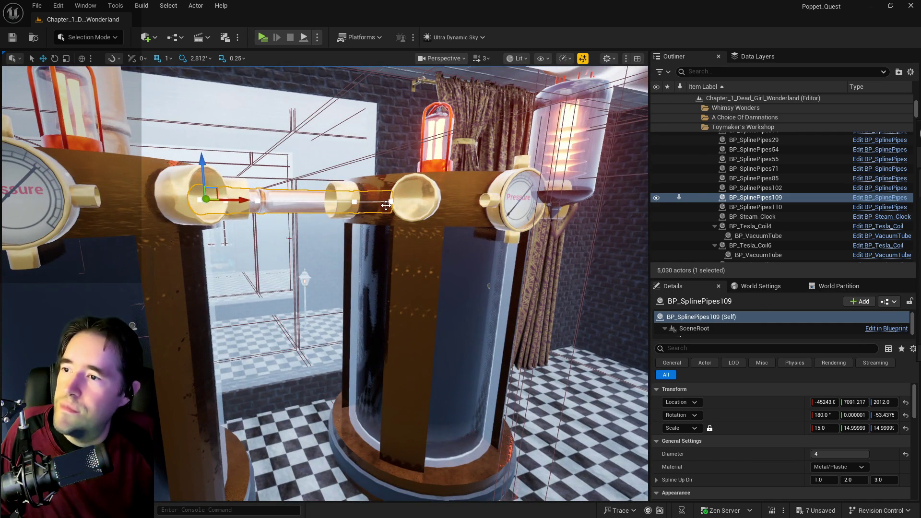
pyautogui.click(386, 205)
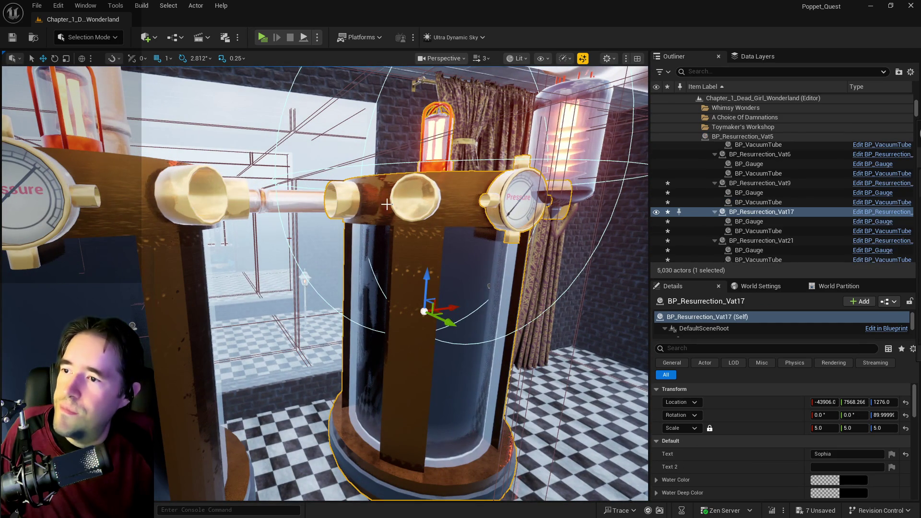
pyautogui.click(319, 199)
pyautogui.press('f')
pyautogui.moveTo(245, 191); pyautogui.dragTo(345, 221)
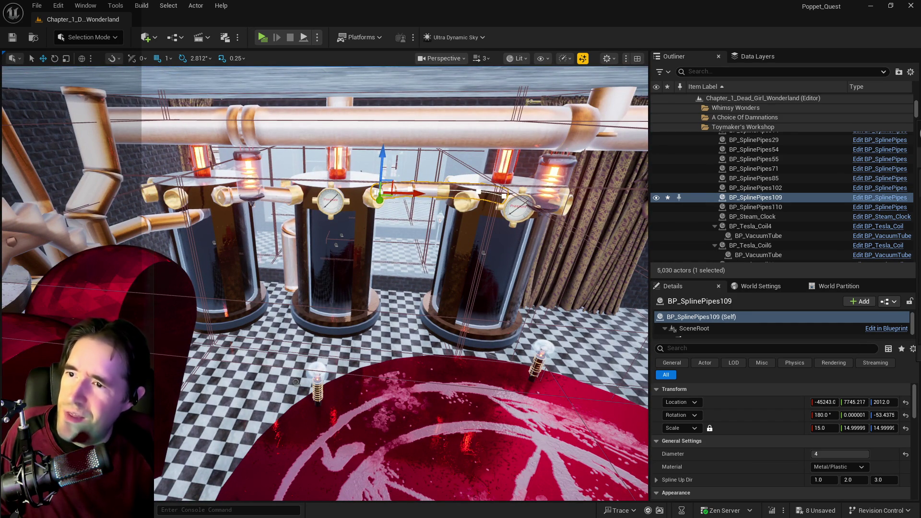
pyautogui.click(504, 196)
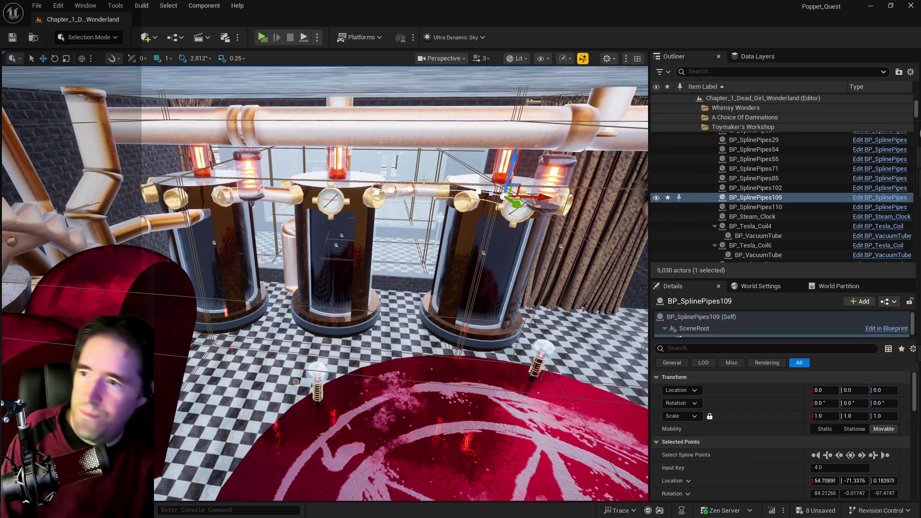
pyautogui.click(382, 190)
pyautogui.click(464, 193)
pyautogui.moveTo(494, 192)
pyautogui.mouseDown()
pyautogui.moveTo(464, 422)
pyautogui.moveTo(453, 355)
pyautogui.moveTo(448, 384)
pyautogui.moveTo(468, 355)
pyautogui.mouseUp()
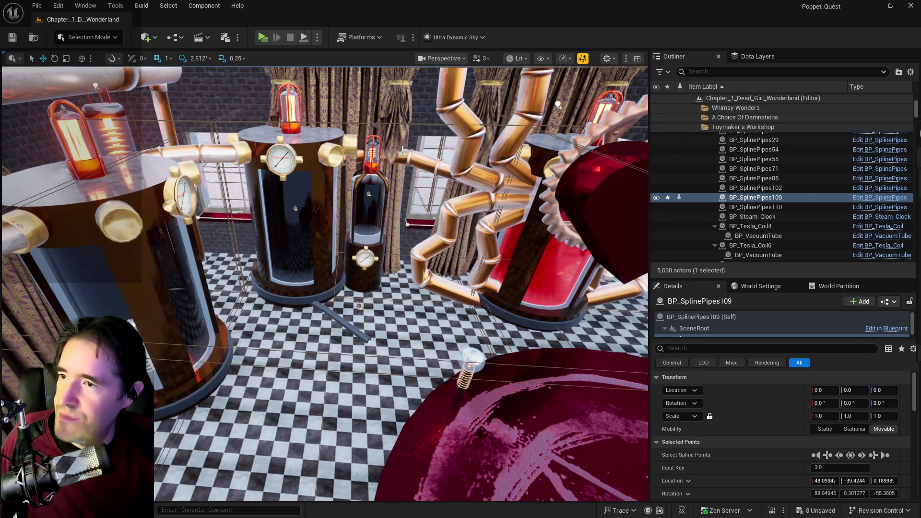
# Step: Adjust the spline points of BP_SplinePipes97, undoing a stray vat selection
pyautogui.click(402, 153)
pyautogui.moveTo(402, 152); pyautogui.dragTo(272, 111)
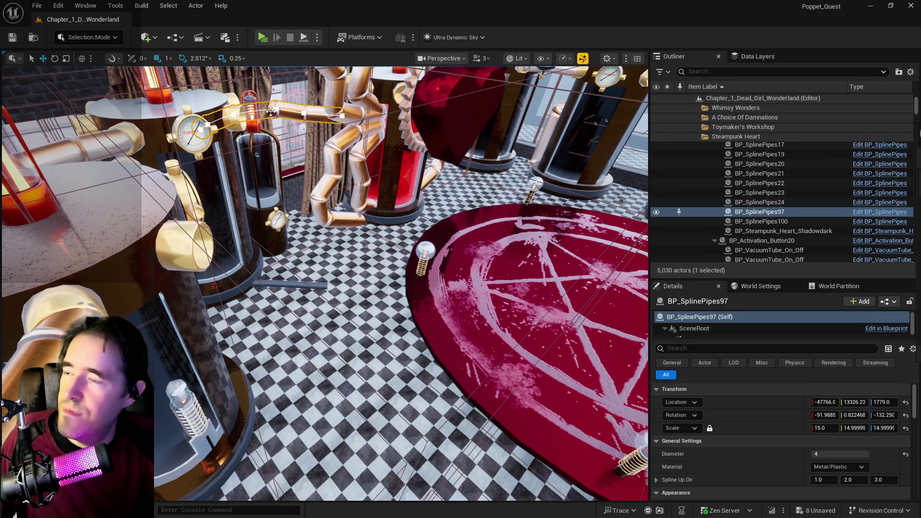
pyautogui.click(271, 111)
pyautogui.click(287, 115)
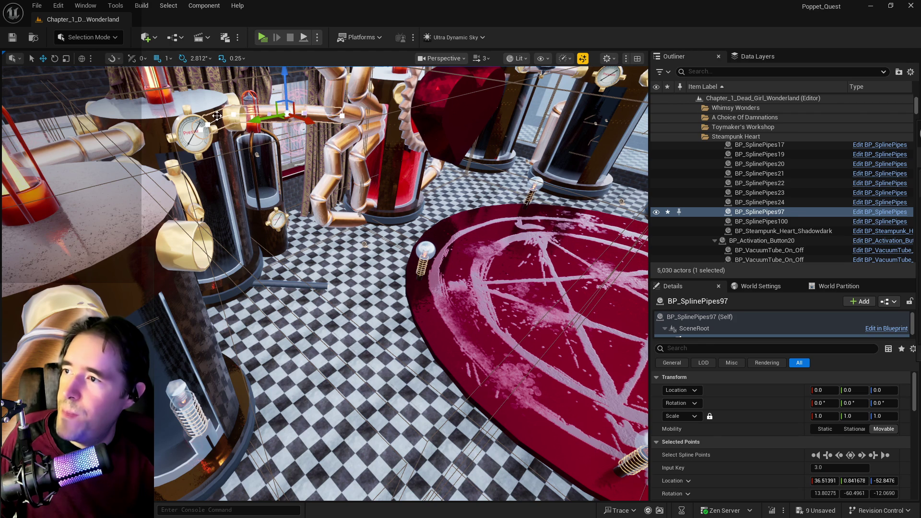
pyautogui.click(261, 124)
pyautogui.hotkey('ctrl', 'z')
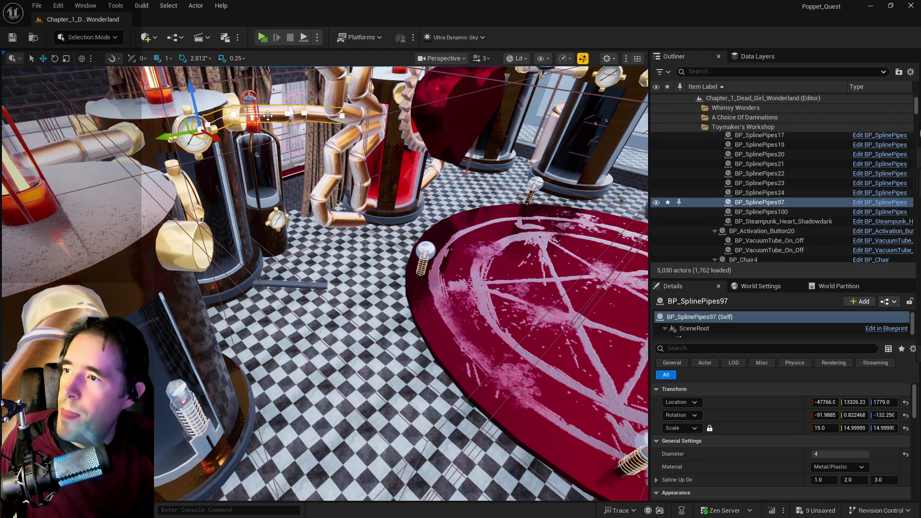
pyautogui.click(254, 123)
# Step: Nudge BP_Pump_2 along Y to -46939.4, 12293.75, 1469.0
pyautogui.click(269, 192)
pyautogui.press('f')
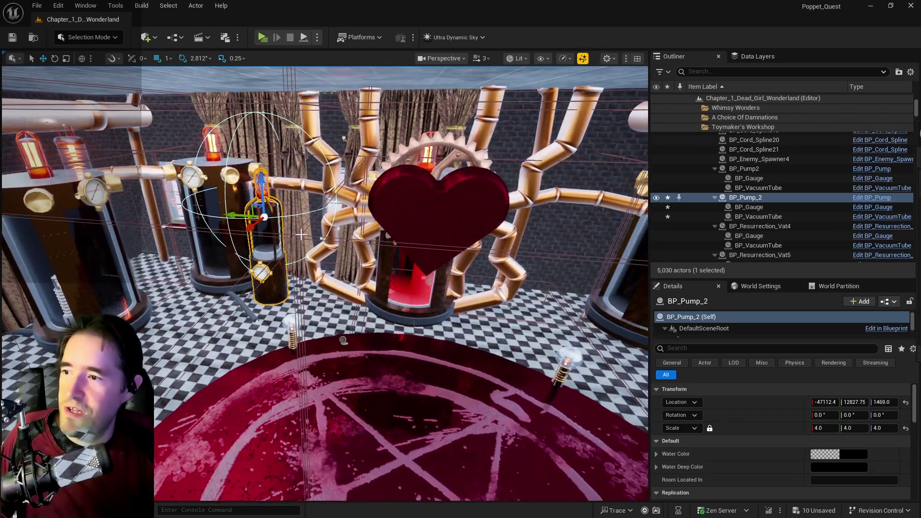
pyautogui.moveTo(242, 213)
pyautogui.mouseDown()
pyautogui.moveTo(264, 220)
pyautogui.moveTo(242, 193)
pyautogui.moveTo(285, 200)
pyautogui.moveTo(304, 218)
pyautogui.mouseUp()
pyautogui.click(401, 329)
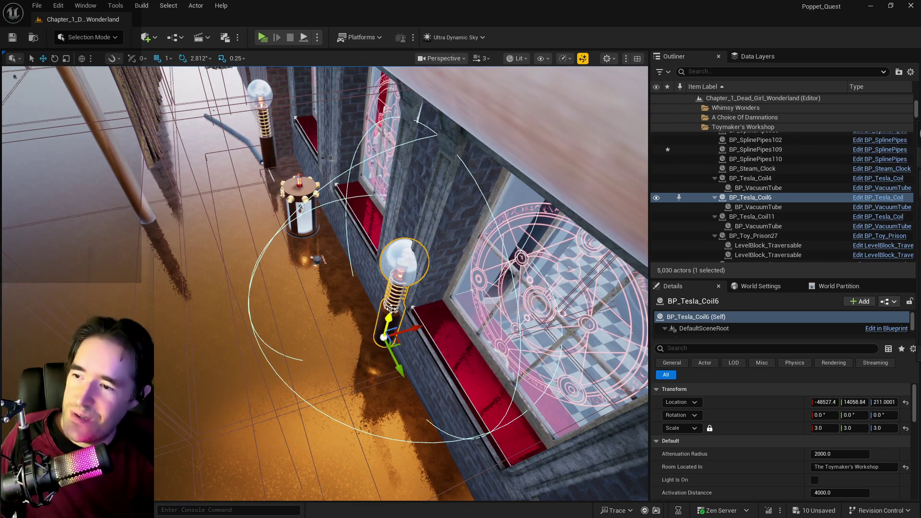
# Step: Delete the two tesla coils, the cord pipe and BP_Cord_Spline15 by the windows
pyautogui.press('Delete')
pyautogui.click(263, 125)
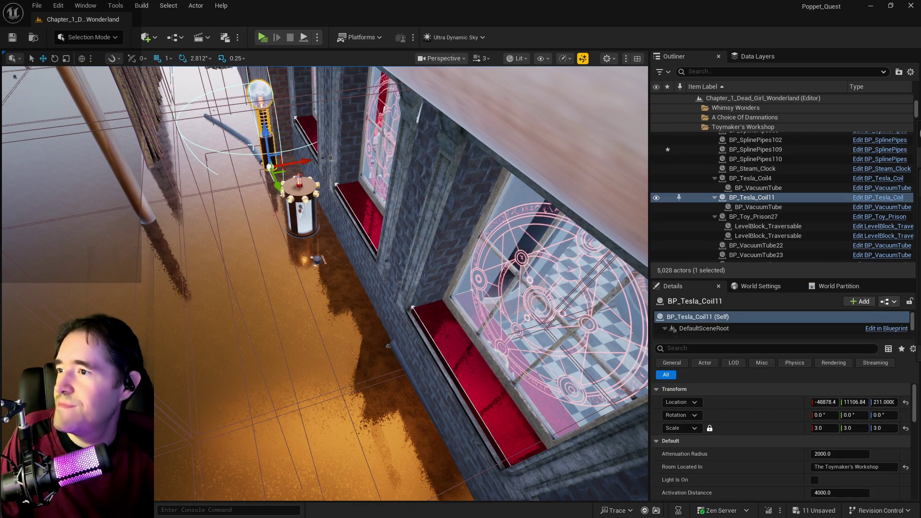
pyautogui.press('Delete')
pyautogui.click(262, 153)
pyautogui.press('Delete')
pyautogui.click(269, 151)
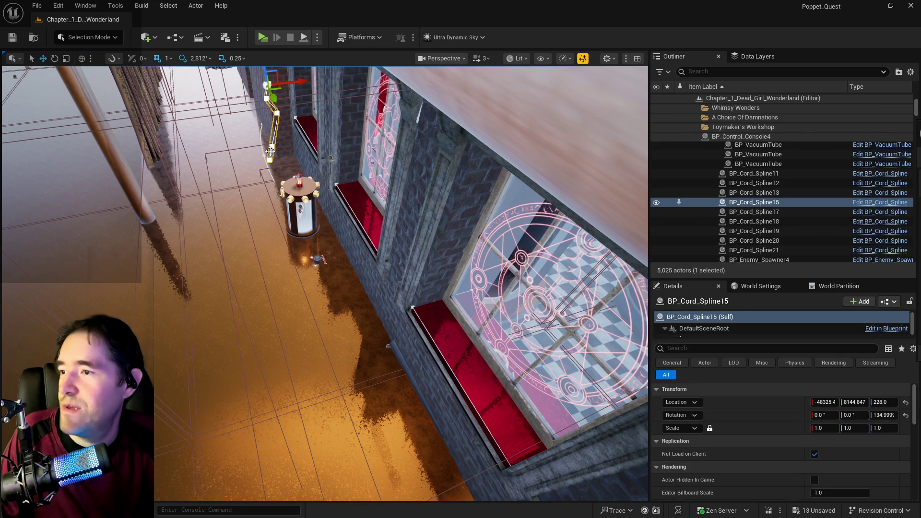
pyautogui.press('Delete')
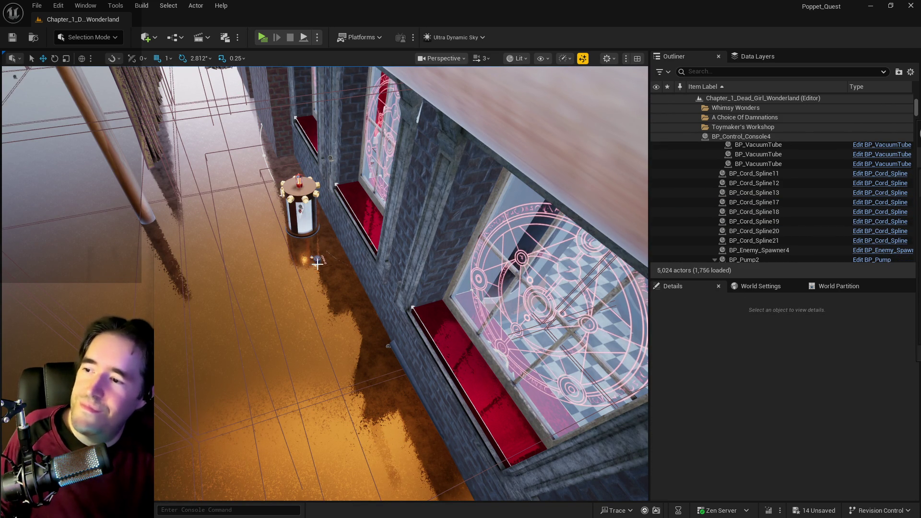
# Step: Select BP_Resurrection_Vat23 with the tarot card, undoing an accidental move onto the window
pyautogui.click(316, 260)
pyautogui.click(308, 217)
pyautogui.keyDown('ctrl'); pyautogui.click(231, 384); pyautogui.keyUp('ctrl')
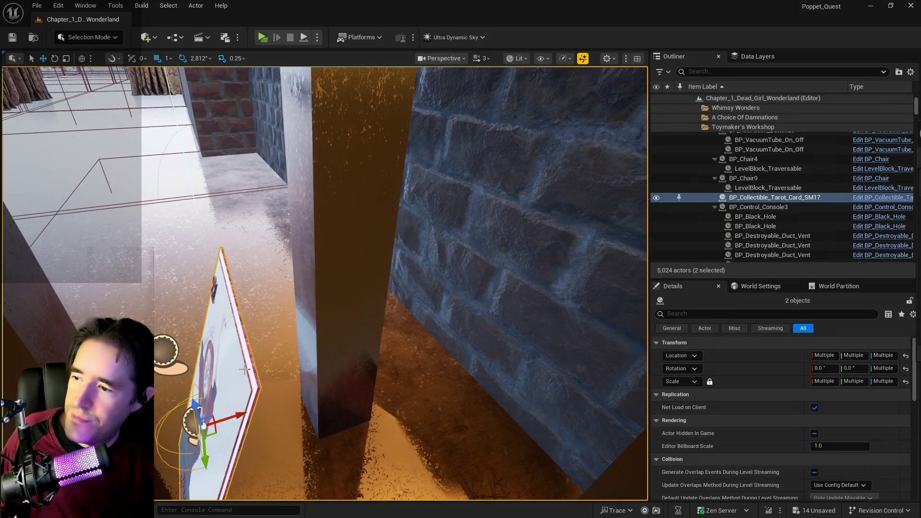
pyautogui.press('f')
pyautogui.moveTo(326, 270)
pyautogui.mouseDown()
pyautogui.moveTo(424, 243)
pyautogui.moveTo(480, 211)
pyautogui.moveTo(506, 214)
pyautogui.mouseUp()
pyautogui.hotkey('ctrl', 'z')
pyautogui.press('f')
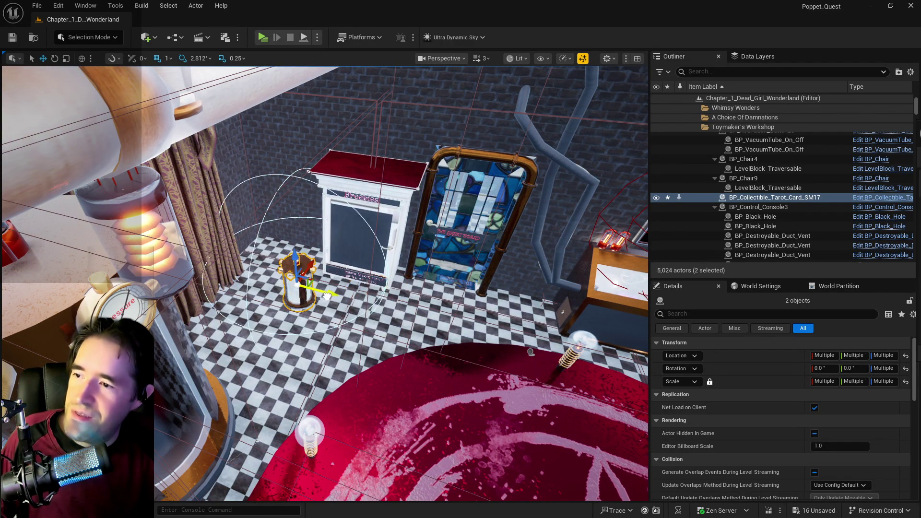
pyautogui.press('f')
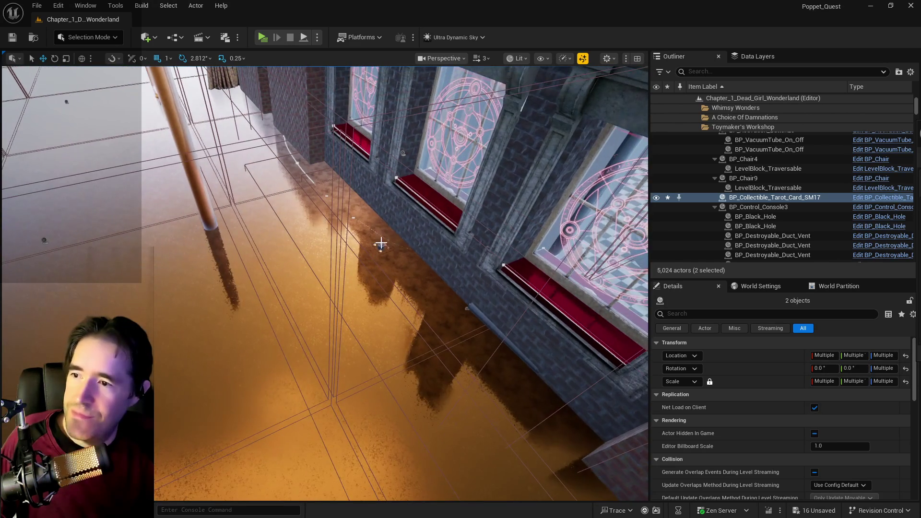
# Step: Place BP_Activation_Button20 beside the capsule, rotate it about 180°, and save all
pyautogui.click(381, 242)
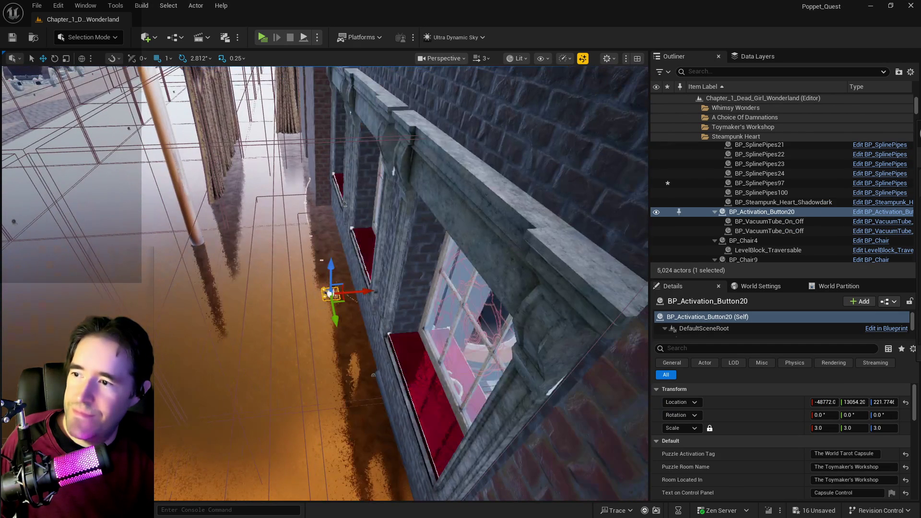
pyautogui.moveTo(329, 293)
pyautogui.mouseDown()
pyautogui.moveTo(510, 298)
pyautogui.moveTo(371, 366)
pyautogui.moveTo(165, 212)
pyautogui.moveTo(471, 312)
pyautogui.mouseUp()
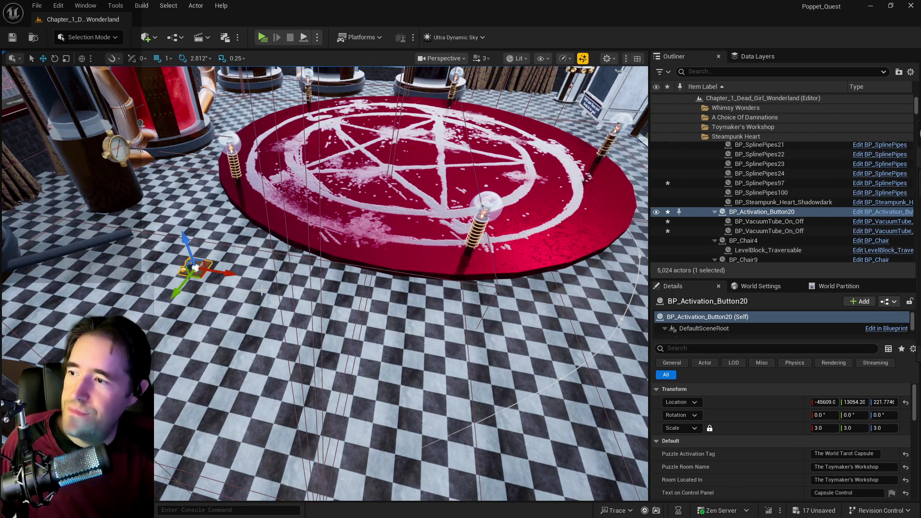
pyautogui.moveTo(626, 312); pyautogui.dragTo(429, 259)
pyautogui.moveTo(508, 246); pyautogui.dragTo(246, 88)
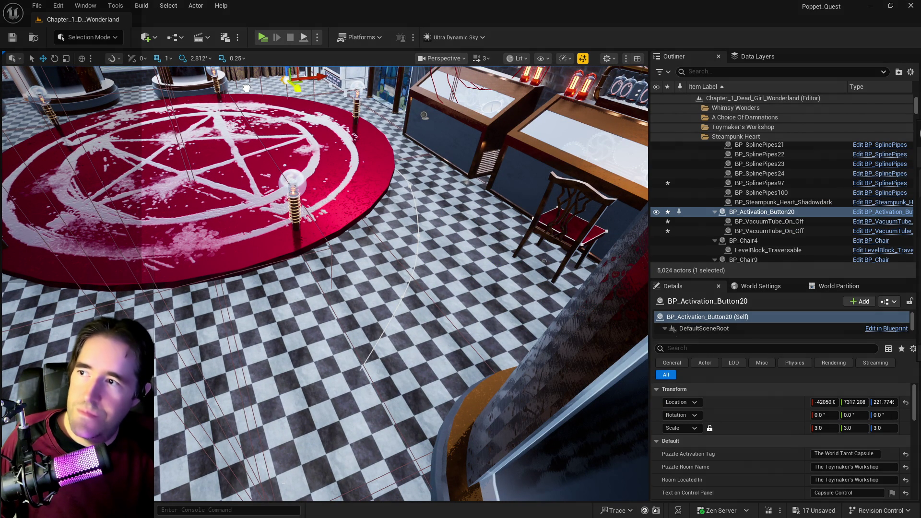
pyautogui.press('f')
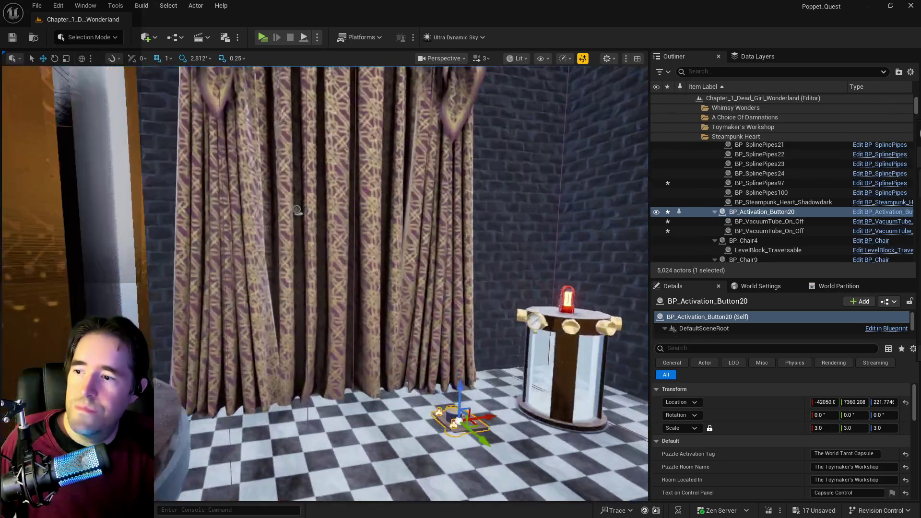
pyautogui.moveTo(297, 210)
pyautogui.mouseDown()
pyautogui.moveTo(435, 167)
pyautogui.moveTo(416, 291)
pyautogui.mouseUp()
pyautogui.press('e')
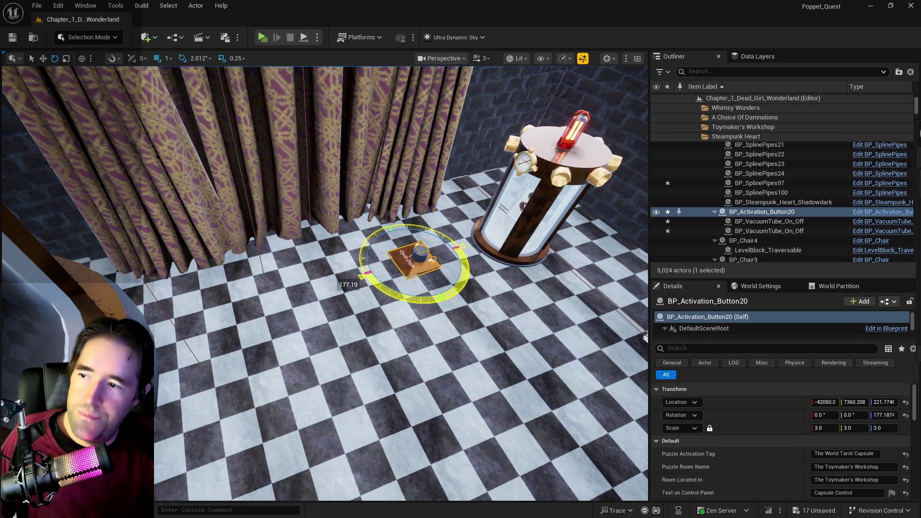
pyautogui.moveTo(406, 388)
pyautogui.mouseDown()
pyautogui.moveTo(365, 365)
pyautogui.moveTo(407, 388)
pyautogui.mouseUp()
pyautogui.hotkey('ctrl', 's')
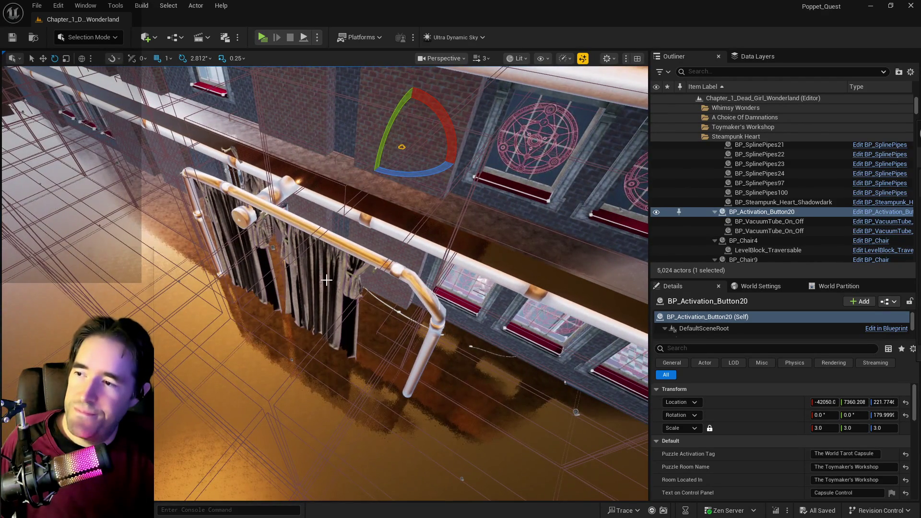
# Step: Select both curtain panels with the move tool, then pick pipe BP_SplinePipes54
pyautogui.click(327, 281)
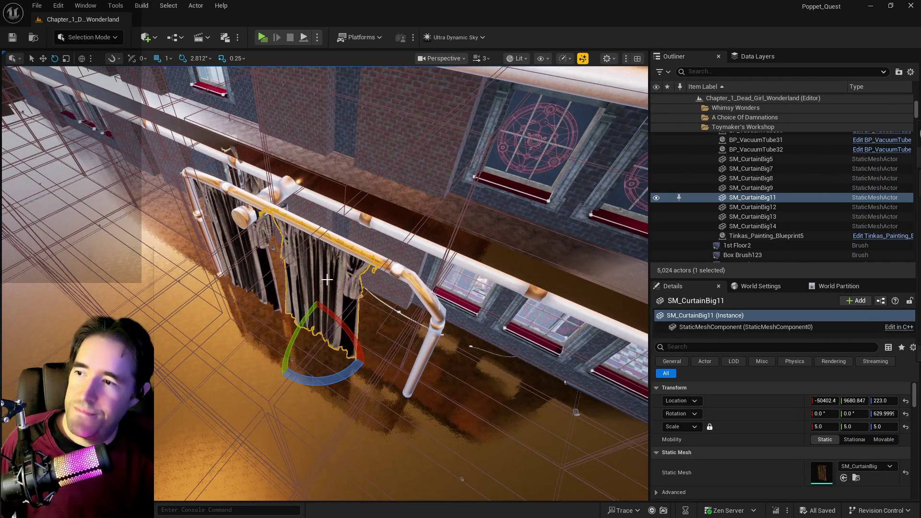
pyautogui.keyDown('ctrl'); pyautogui.click(320, 335); pyautogui.keyUp('ctrl')
pyautogui.press('w')
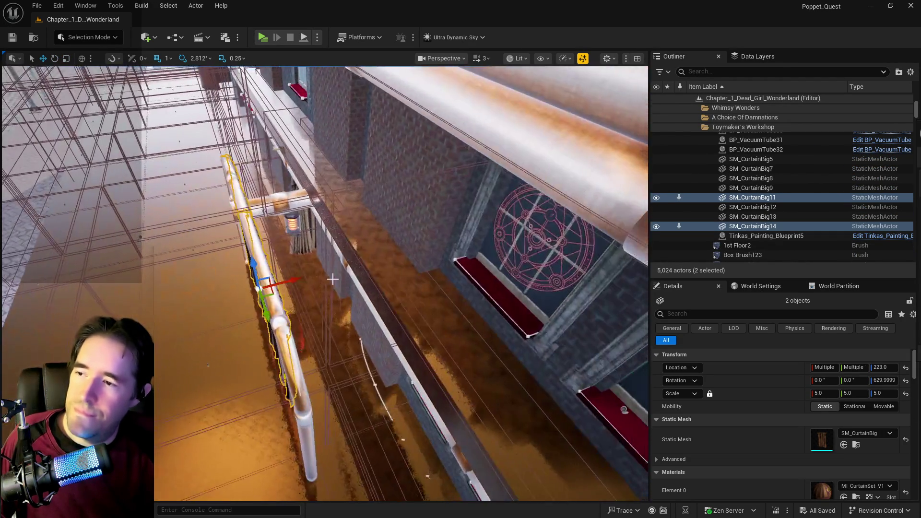
pyautogui.moveTo(332, 278)
pyautogui.mouseDown()
pyautogui.moveTo(264, 206)
pyautogui.moveTo(336, 187)
pyautogui.moveTo(327, 207)
pyautogui.mouseUp()
pyautogui.moveTo(258, 205)
pyautogui.mouseDown()
pyautogui.moveTo(318, 251)
pyautogui.moveTo(259, 289)
pyautogui.mouseUp()
pyautogui.click(516, 209)
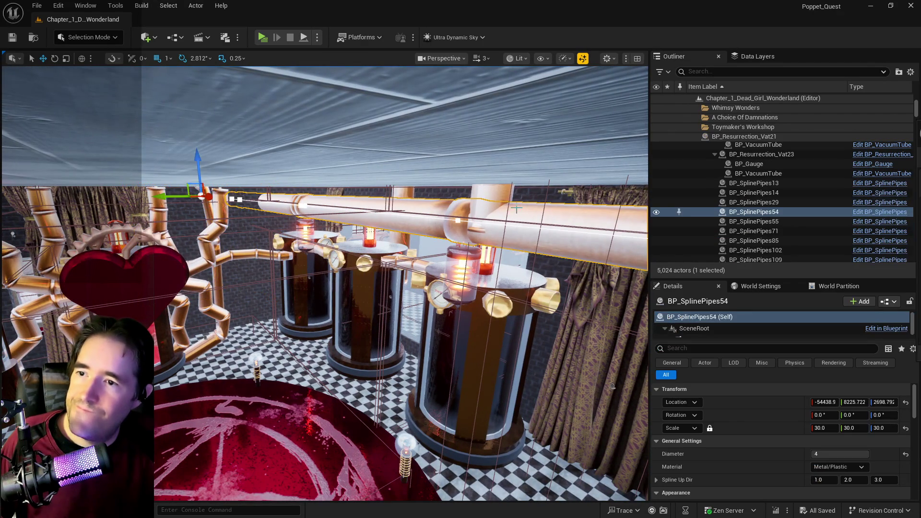
# Step: Delete the large map cube in the neighbouring room
pyautogui.click(492, 190)
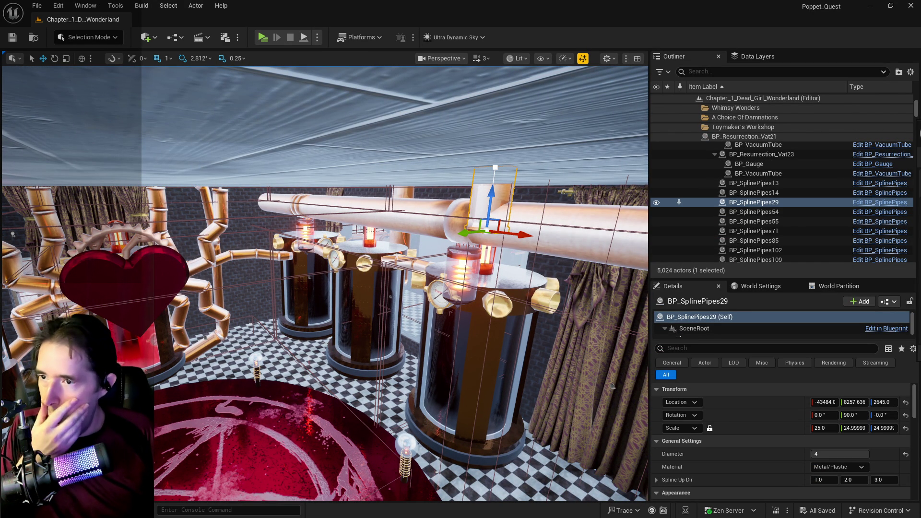
pyautogui.click(417, 220)
pyautogui.moveTo(418, 221)
pyautogui.mouseDown()
pyautogui.moveTo(257, 216)
pyautogui.moveTo(245, 187)
pyautogui.moveTo(219, 174)
pyautogui.moveTo(261, 139)
pyautogui.moveTo(358, 140)
pyautogui.moveTo(312, 143)
pyautogui.moveTo(350, 145)
pyautogui.mouseUp()
pyautogui.click(271, 200)
pyautogui.press('Delete')
# Step: Slide the vertical pipe BP_SplinePipes29 along Y onto the main pipe
pyautogui.click(219, 173)
pyautogui.click(219, 174)
pyautogui.scroll(5, 350, 145)
pyautogui.scroll(-5, 350, 145)
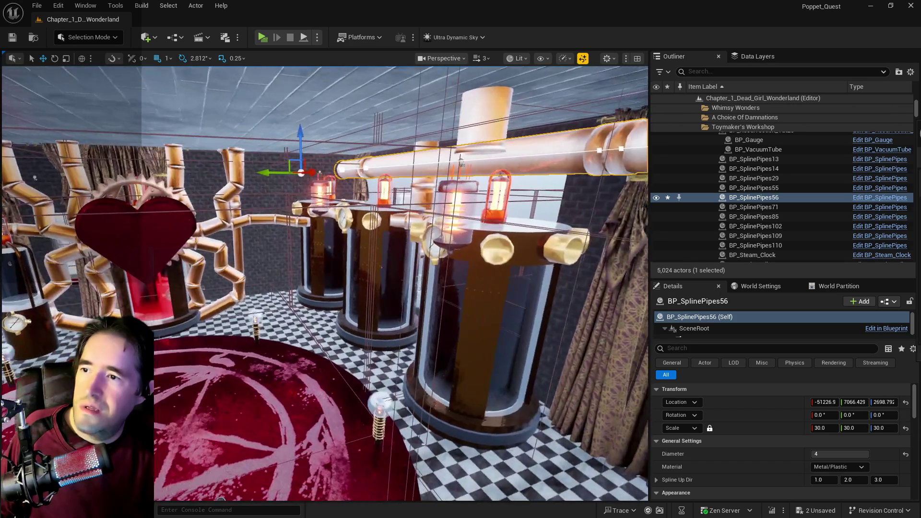
pyautogui.click(450, 152)
pyautogui.scroll(-2, 450, 152)
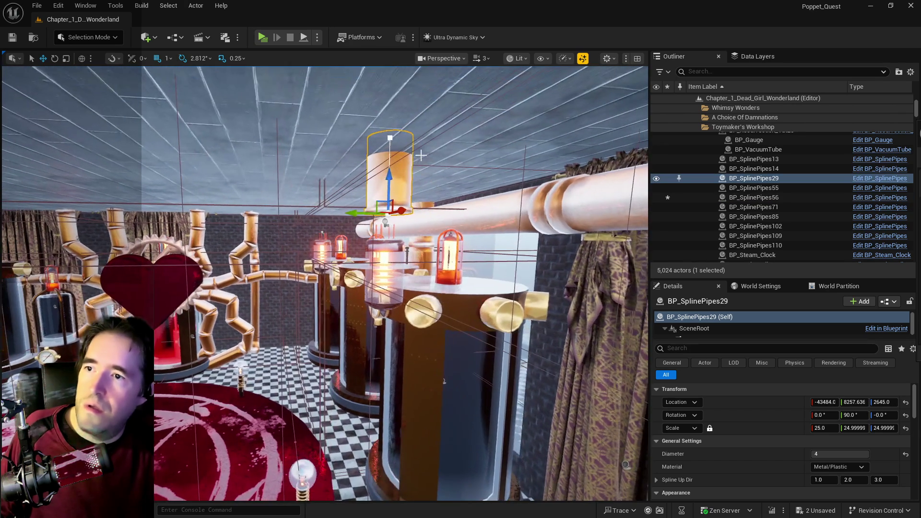
pyautogui.moveTo(358, 211); pyautogui.dragTo(525, 215)
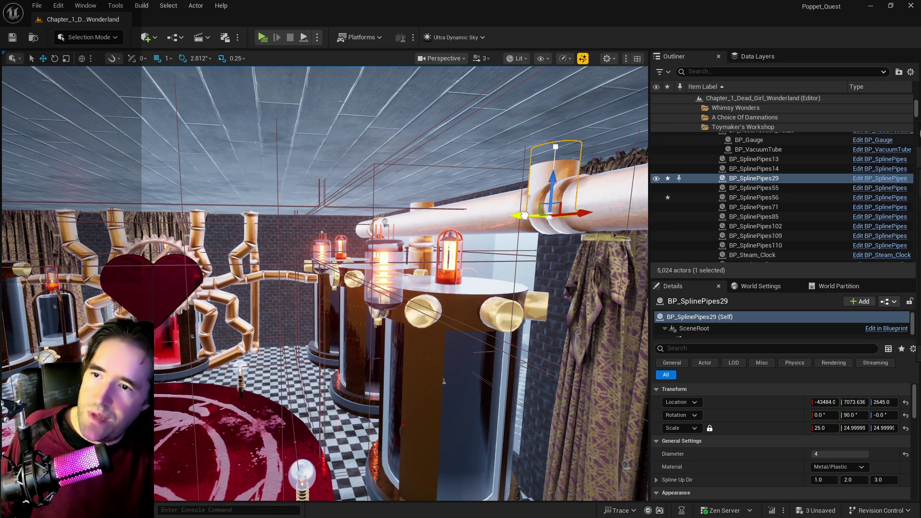
# Step: Select BP_SplinePipes71, another pipe and the resurrection vats together
pyautogui.click(413, 210)
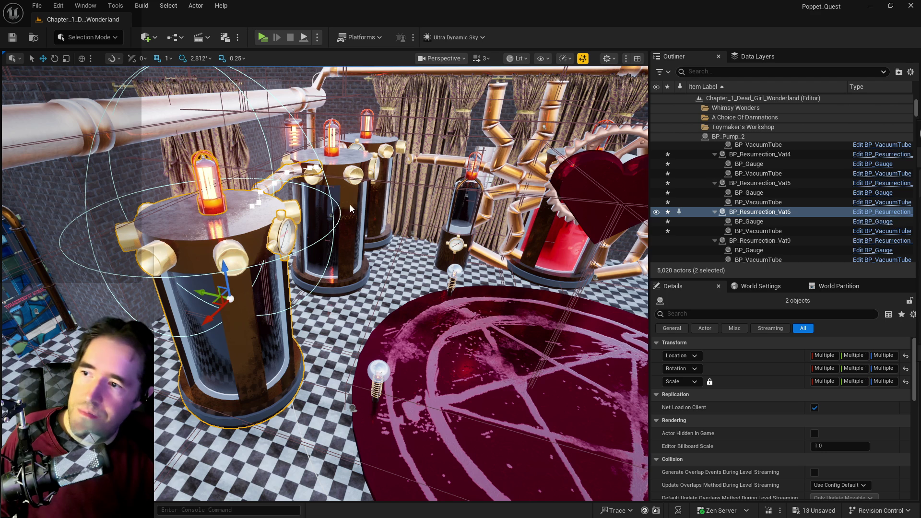
pyautogui.keyDown('ctrl'); pyautogui.click(349, 145); pyautogui.keyUp('ctrl')
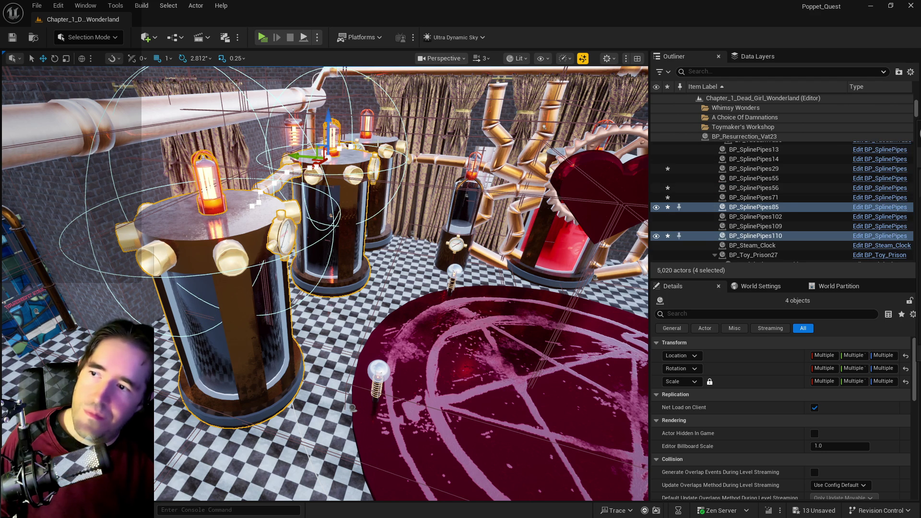
pyautogui.keyDown('ctrl'); pyautogui.click(320, 163); pyautogui.keyUp('ctrl')
pyautogui.moveTo(329, 179)
pyautogui.mouseDown()
pyautogui.moveTo(308, 192)
pyautogui.moveTo(451, 192)
pyautogui.mouseUp()
pyautogui.moveTo(304, 388)
pyautogui.mouseDown()
pyautogui.moveTo(503, 254)
pyautogui.moveTo(578, 392)
pyautogui.mouseUp()
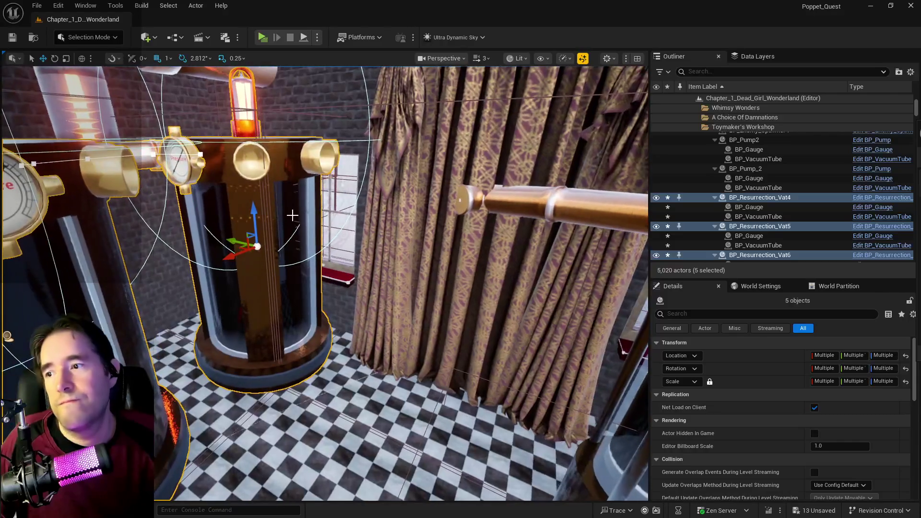
pyautogui.click(578, 392)
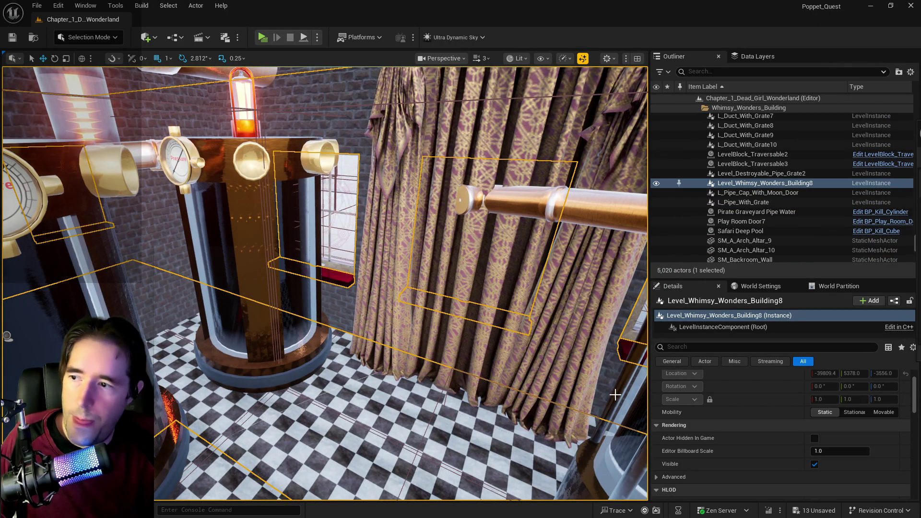
pyautogui.scroll(2, 767, 446)
pyautogui.click(822, 392)
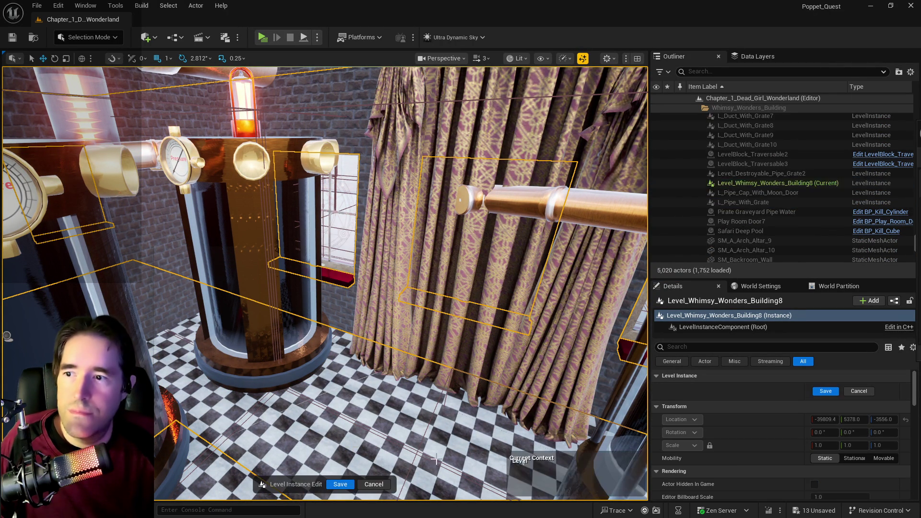
pyautogui.scroll(-3, 770, 469)
pyautogui.scroll(3, 770, 470)
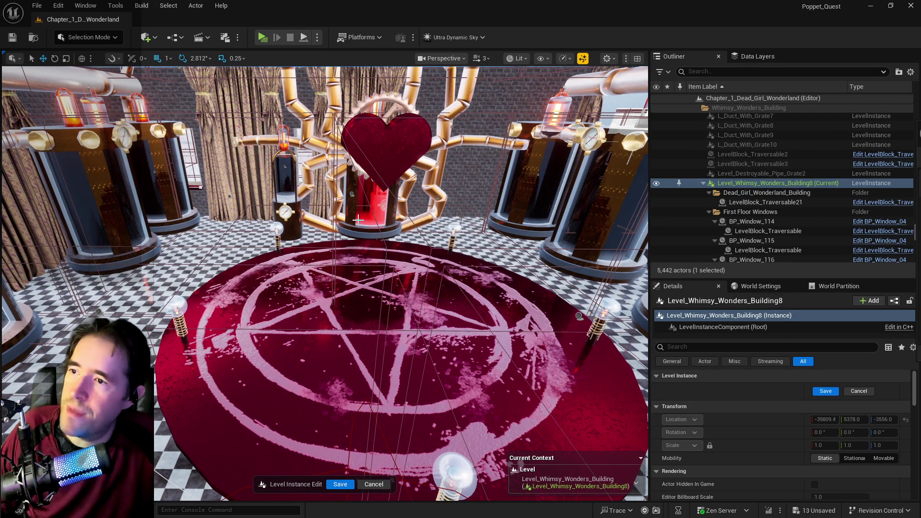
pyautogui.click(826, 391)
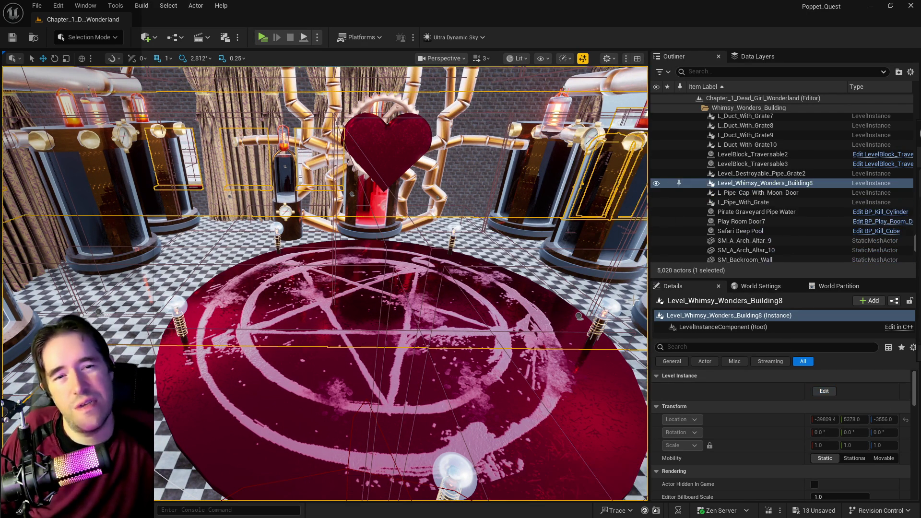
# Step: Select all descendants of the Steampunk Heart folder and slide the assembly sideways along Y
pyautogui.click(389, 137)
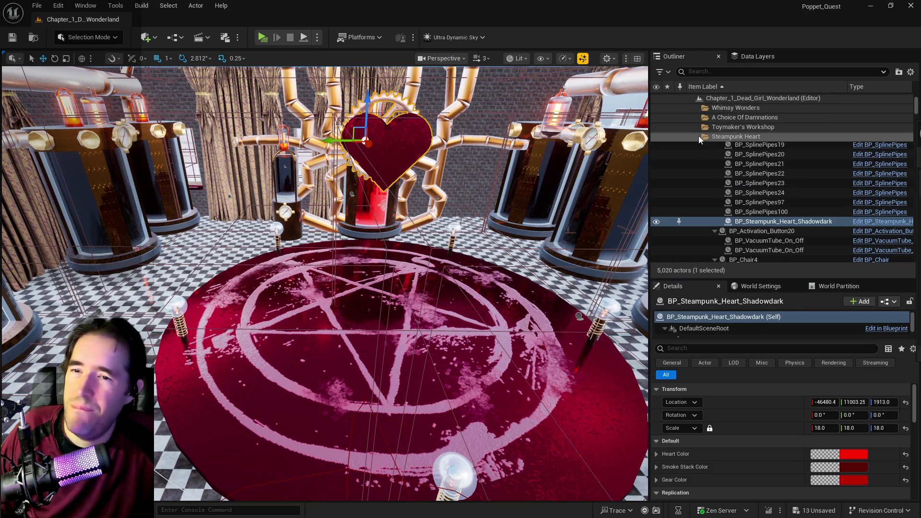
pyautogui.rightClick(734, 136)
pyautogui.moveTo(769, 165)
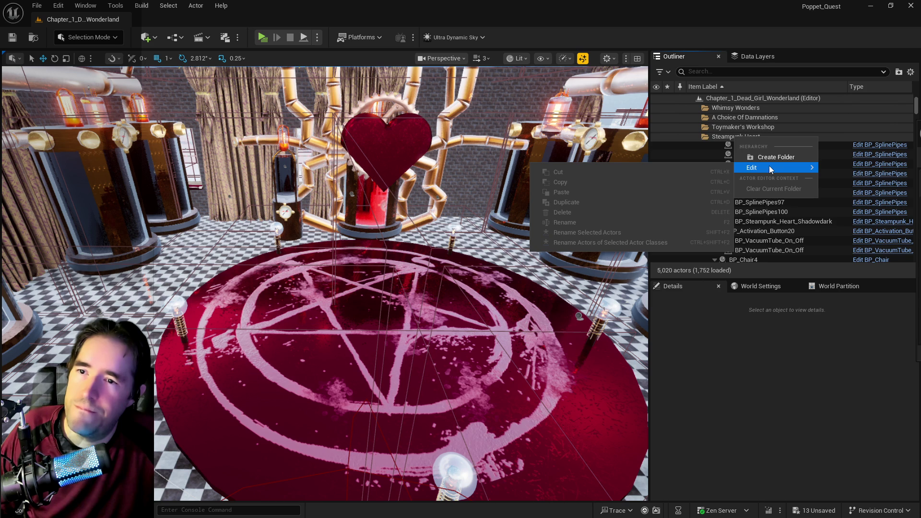
pyautogui.click(721, 136)
pyautogui.rightClick(733, 199)
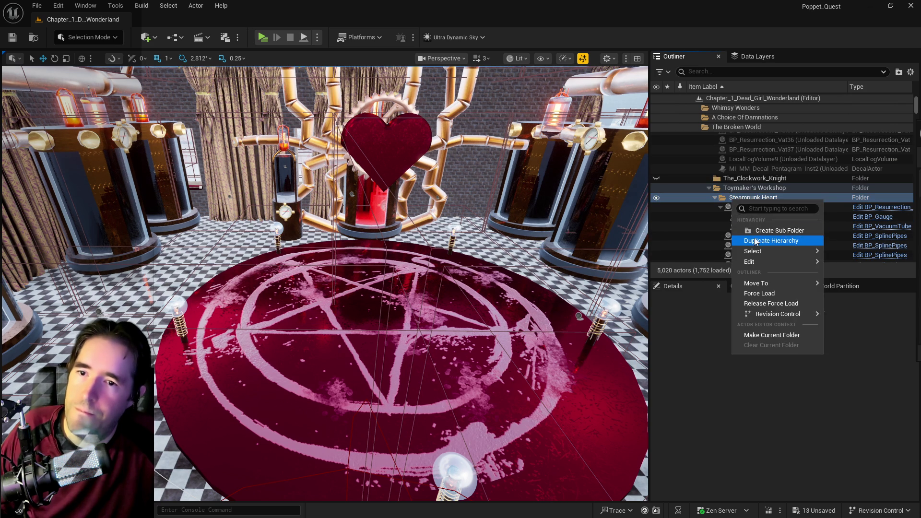
pyautogui.moveTo(800, 251)
pyautogui.click(859, 266)
pyautogui.moveTo(334, 140); pyautogui.dragTo(315, 138)
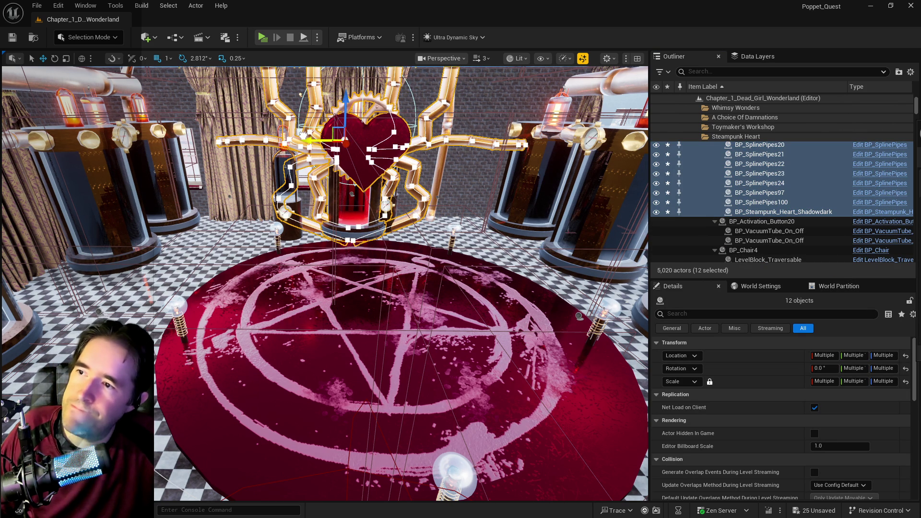
pyautogui.moveTo(295, 135); pyautogui.dragTo(282, 135)
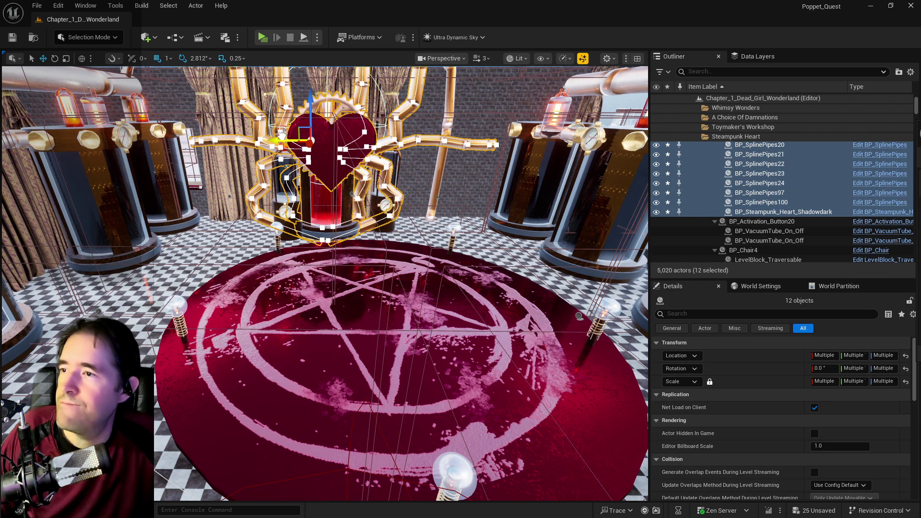
pyautogui.hotkey('ctrl', 'z')
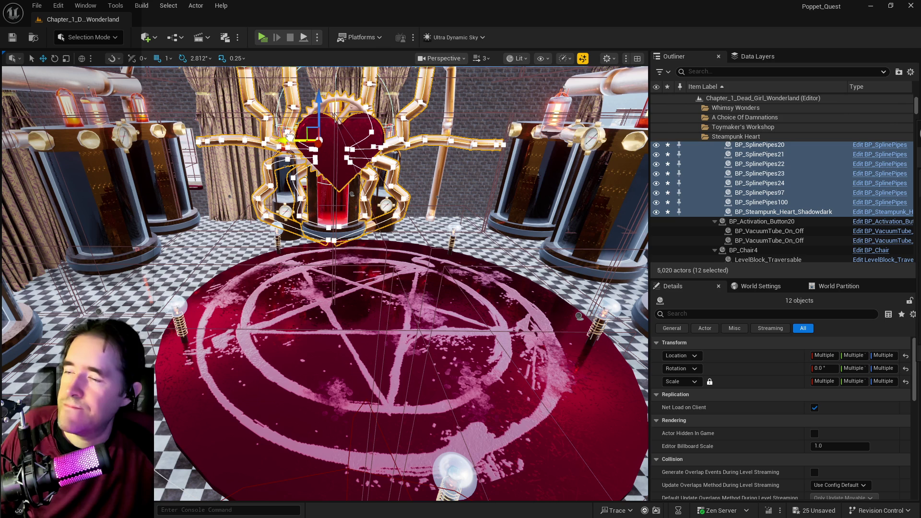
pyautogui.moveTo(290, 136); pyautogui.dragTo(294, 138)
# Step: Slide BP_Violet_Pentagram along Y to -44386.0, 11287.0, 224.0
pyautogui.click(367, 335)
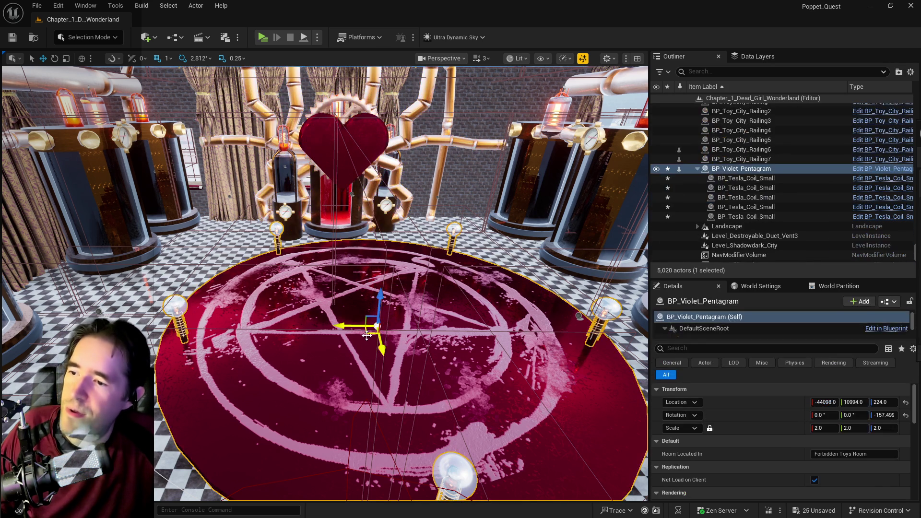
pyautogui.moveTo(338, 326); pyautogui.dragTo(312, 324)
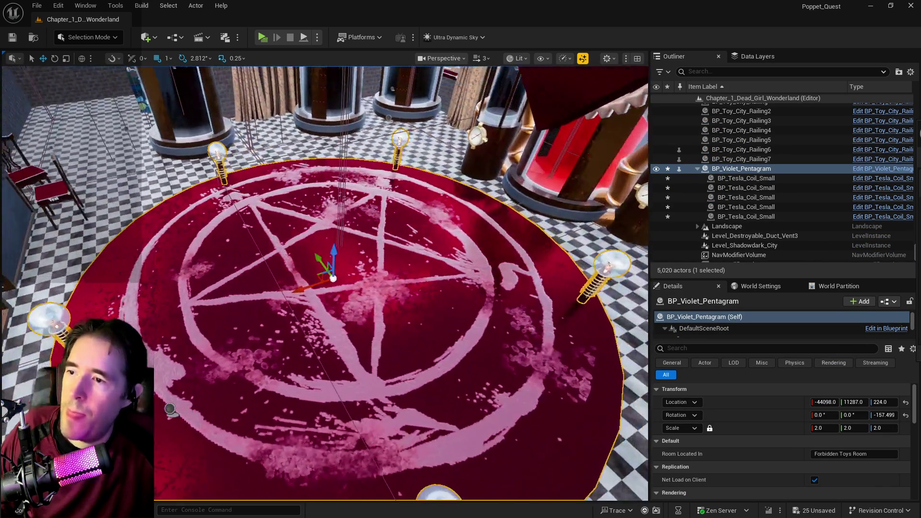
pyautogui.moveTo(260, 297); pyautogui.dragTo(259, 296)
# Step: Move the pump beside the heart to the right and the other pump along X
pyautogui.moveTo(352, 264); pyautogui.dragTo(351, 264)
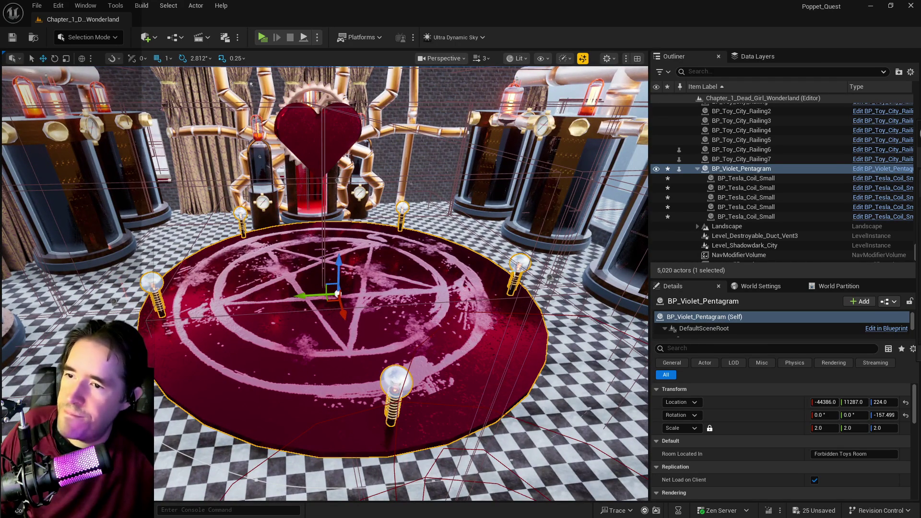
pyautogui.moveTo(366, 197); pyautogui.dragTo(392, 206)
pyautogui.click(392, 206)
pyautogui.moveTo(398, 156); pyautogui.dragTo(482, 162)
pyautogui.click(305, 160)
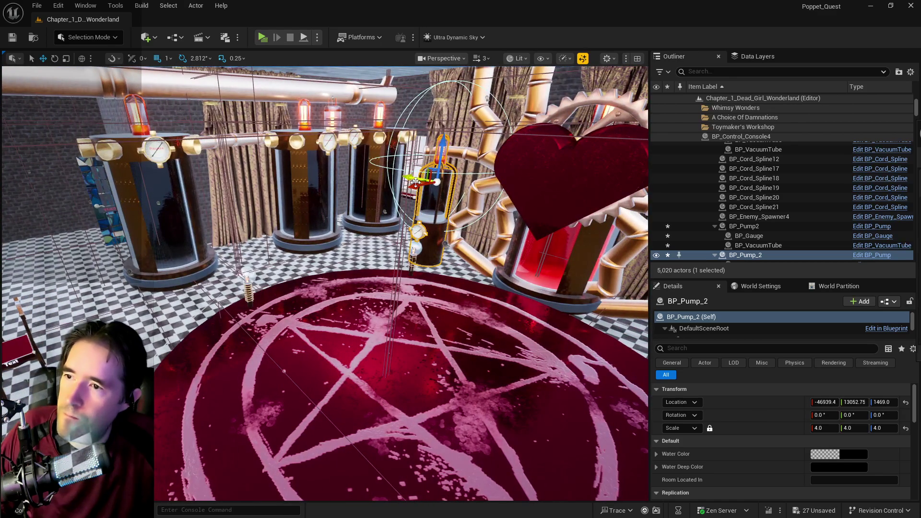
pyautogui.moveTo(414, 184); pyautogui.dragTo(552, 215)
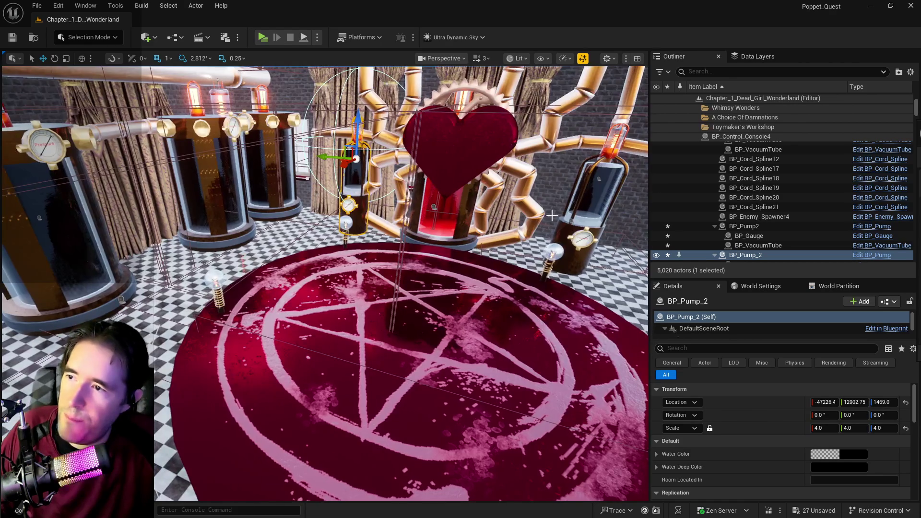
# Step: Fine-tune BP_Pump2 to -46888.6, 9498.217 and BP_Pump_2 to -46792.4, 13300.75
pyautogui.click(575, 248)
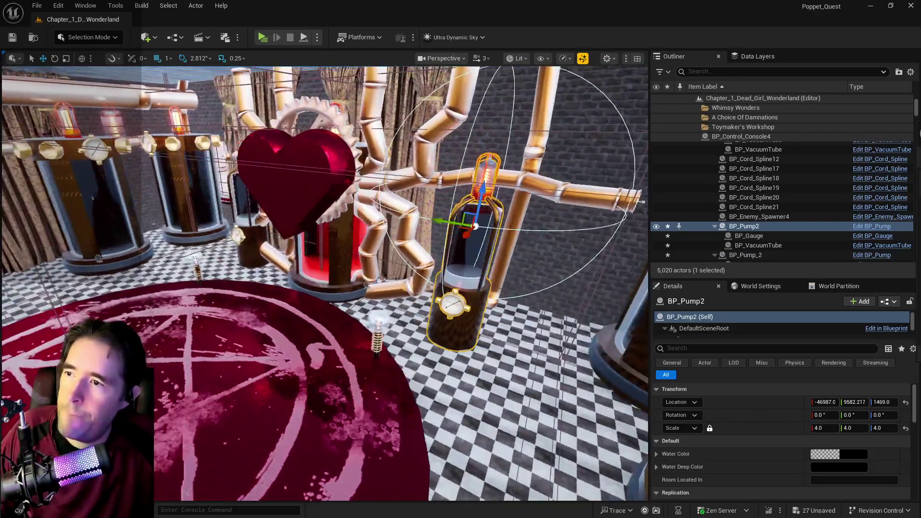
pyautogui.moveTo(352, 241); pyautogui.dragTo(353, 241)
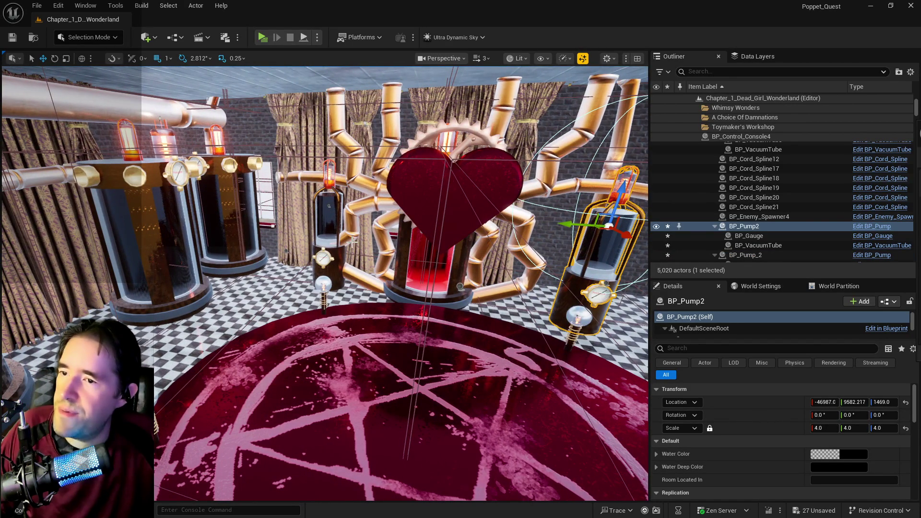
pyautogui.click(330, 248)
pyautogui.press('f')
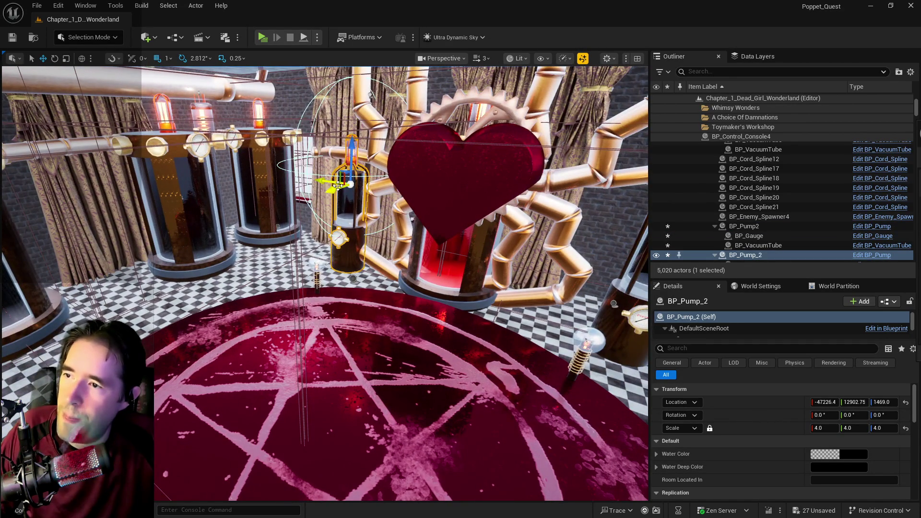
pyautogui.moveTo(319, 194); pyautogui.dragTo(311, 196)
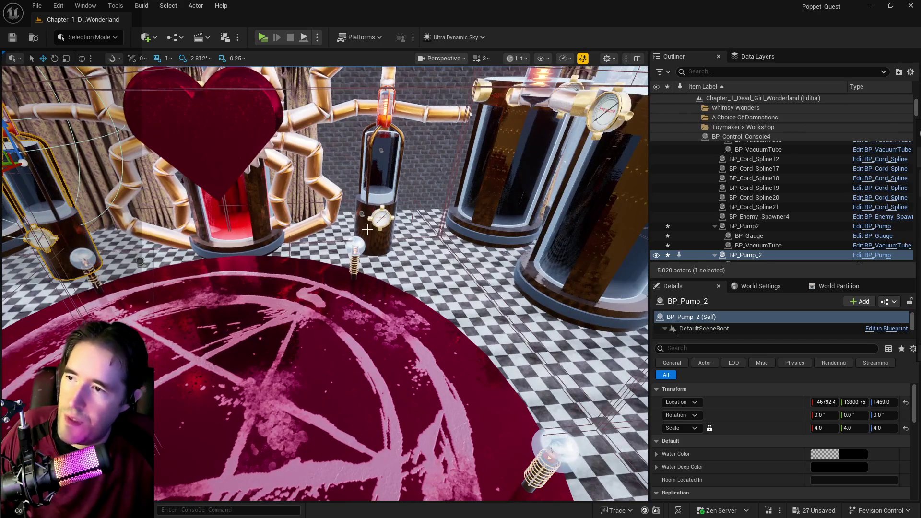
pyautogui.click(374, 205)
pyautogui.press('f')
pyautogui.moveTo(450, 131)
pyautogui.mouseDown()
pyautogui.moveTo(461, 143)
pyautogui.moveTo(392, 224)
pyautogui.mouseUp()
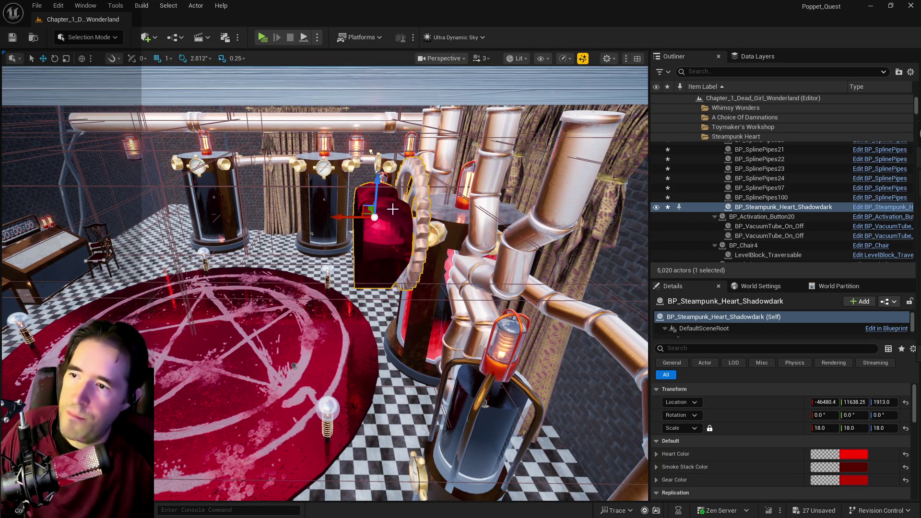
# Step: Raise BP_Steampunk_Heart_Shadowdark higher along Z
pyautogui.moveTo(375, 199)
pyautogui.mouseDown()
pyautogui.moveTo(386, 151)
pyautogui.moveTo(390, 171)
pyautogui.mouseUp()
pyautogui.click(414, 291)
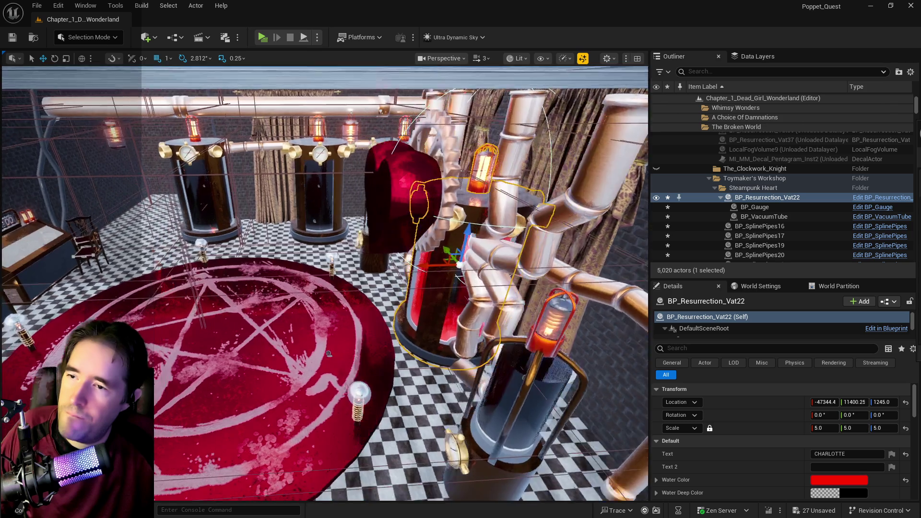
pyautogui.press('f')
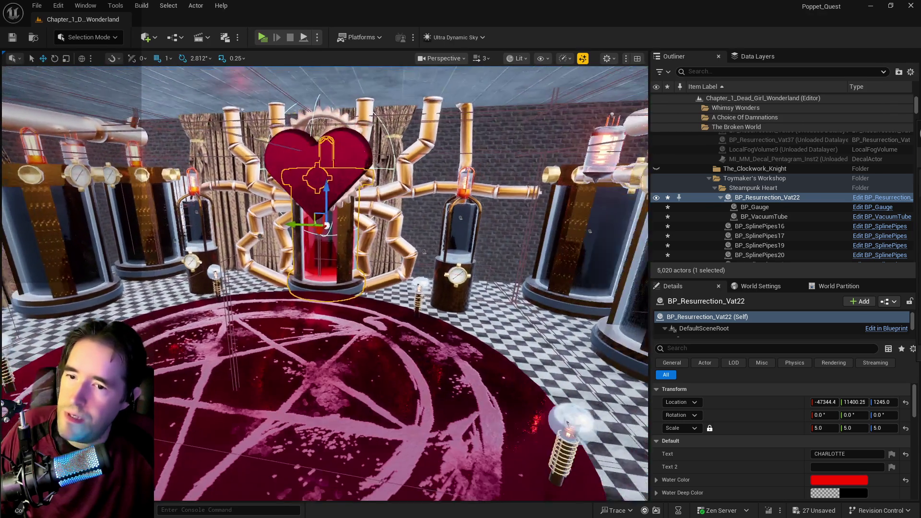
pyautogui.click(761, 212)
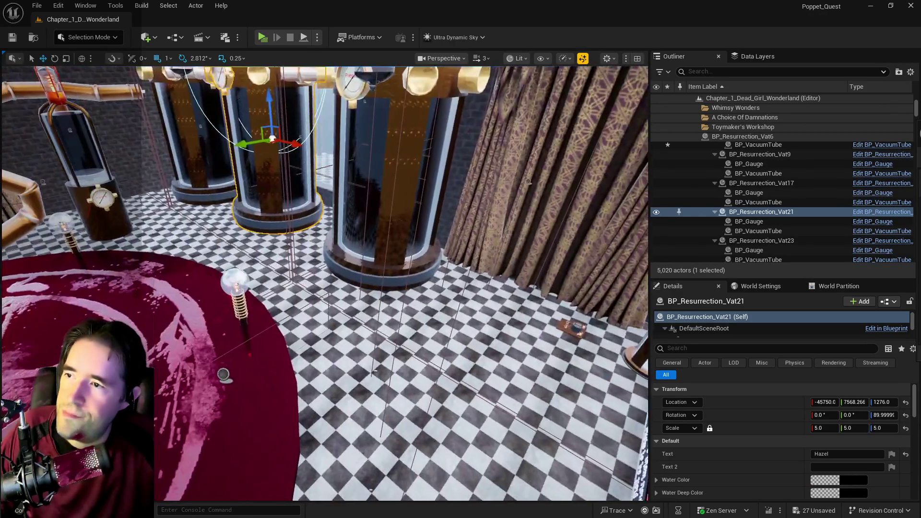
pyautogui.press('f')
pyautogui.moveTo(324, 283); pyautogui.dragTo(518, 283)
pyautogui.press('f')
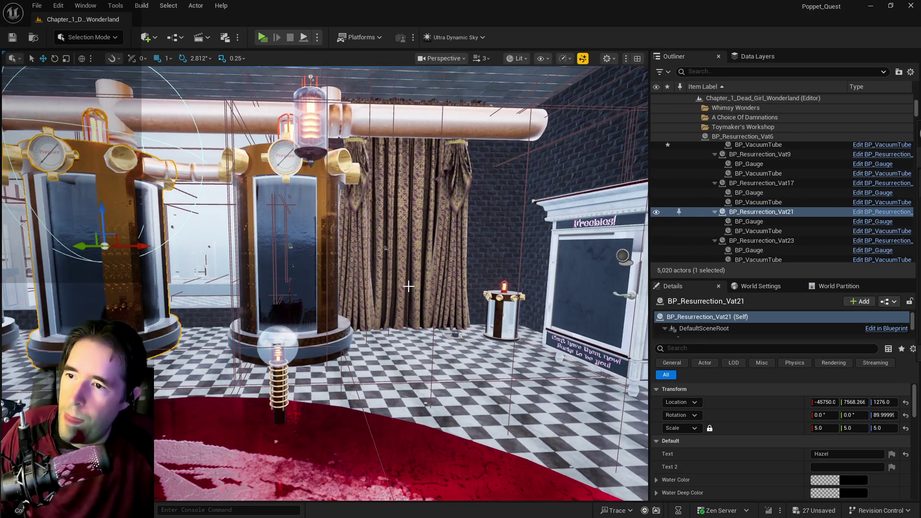
# Step: Lift BP_Resurrection_Vat23 slightly and inspect the Freebies cabinet, pentagram and console desk
pyautogui.click(496, 318)
pyautogui.moveTo(504, 291); pyautogui.dragTo(505, 283)
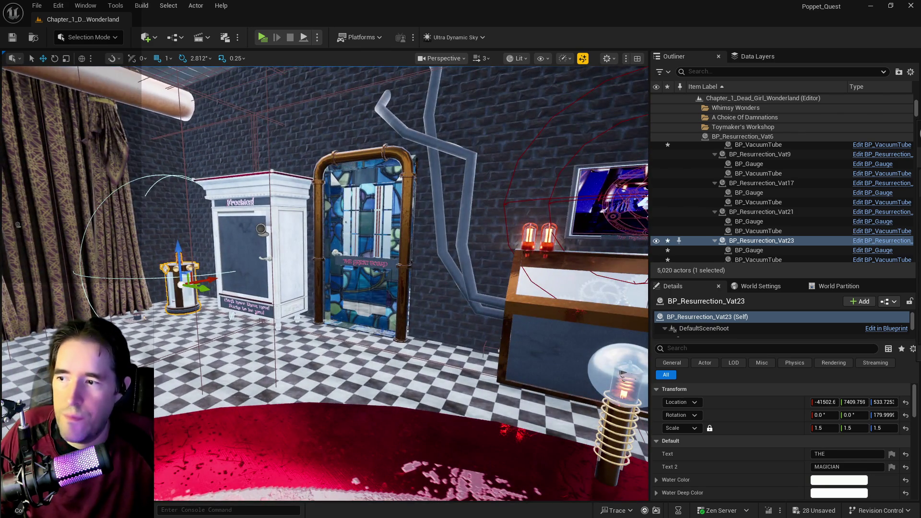
pyautogui.click(244, 250)
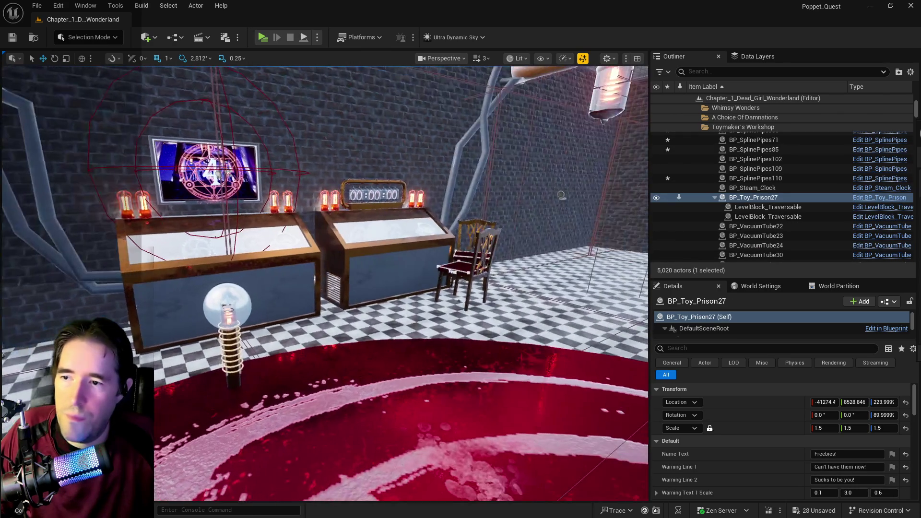
pyautogui.click(226, 301)
pyautogui.click(185, 287)
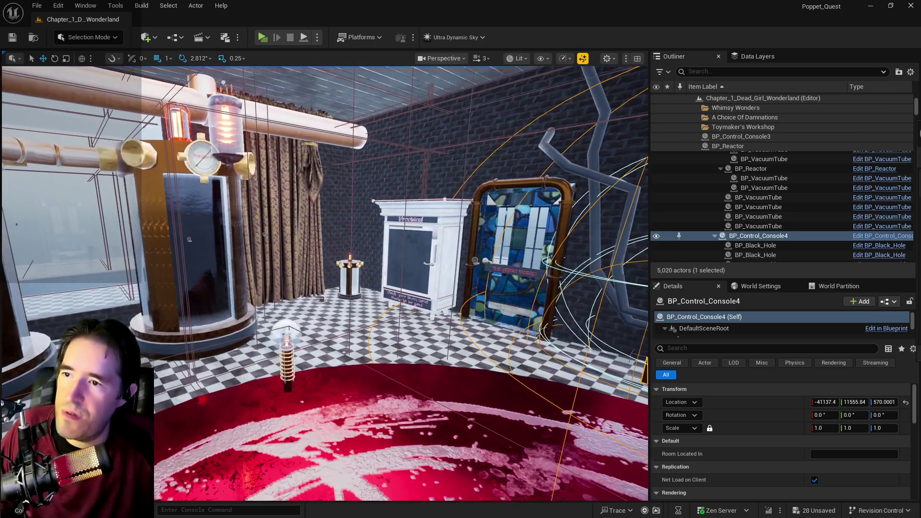
pyautogui.moveTo(192, 288)
pyautogui.mouseDown()
pyautogui.moveTo(173, 288)
pyautogui.moveTo(193, 288)
pyautogui.mouseUp()
pyautogui.moveTo(339, 269)
pyautogui.mouseDown()
pyautogui.moveTo(324, 266)
pyautogui.moveTo(336, 262)
pyautogui.moveTo(330, 257)
pyautogui.mouseUp()
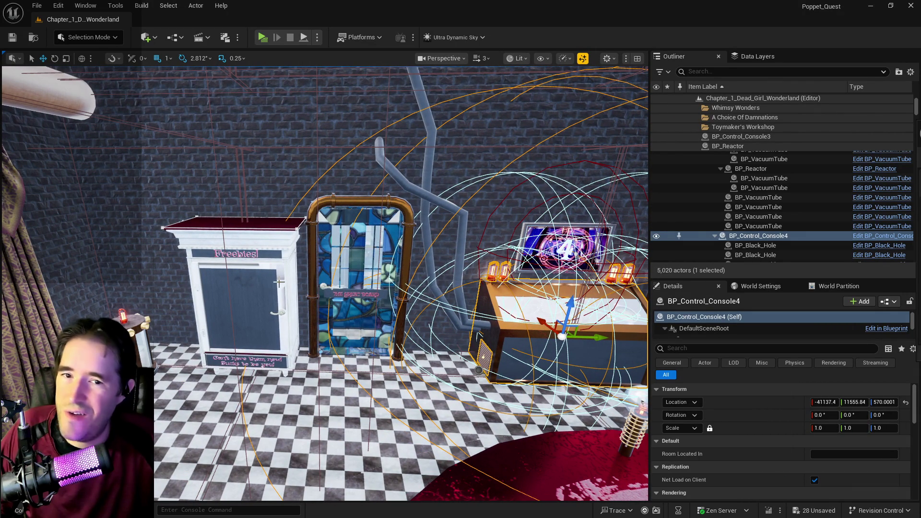
# Step: Fly through the stained-glass door into the showroom and select BP_Resurrection_Vat17
pyautogui.click(374, 275)
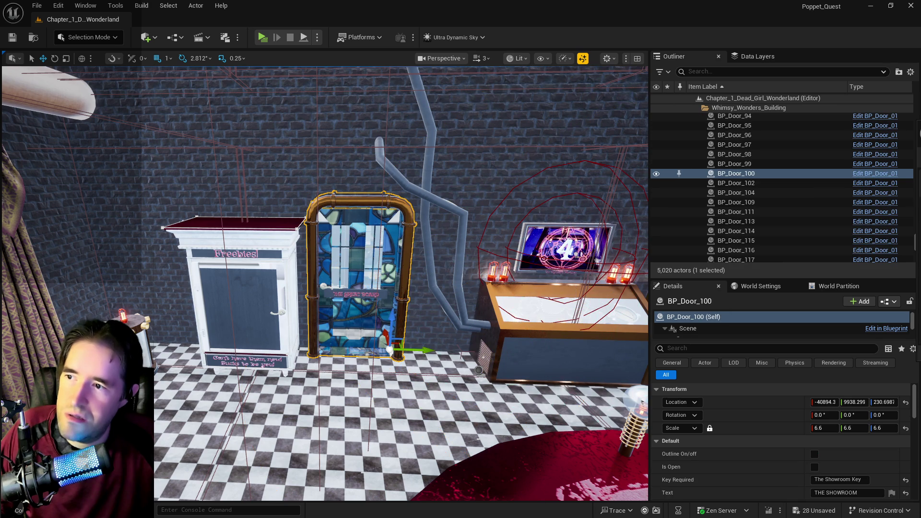
pyautogui.press('f')
pyautogui.press('w')
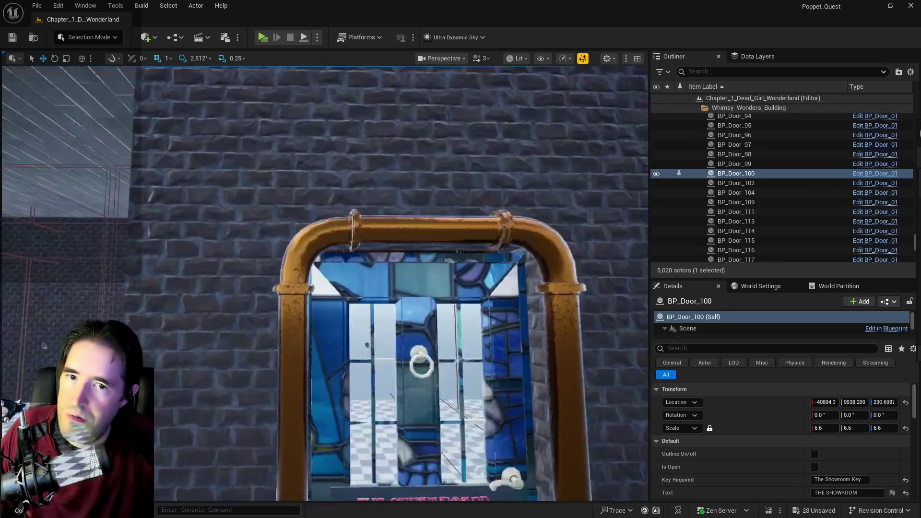
pyautogui.press('w')
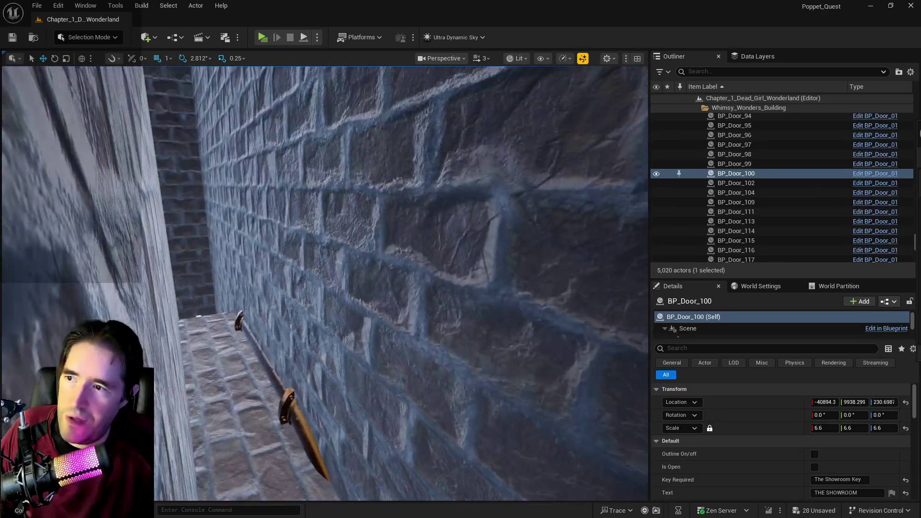
pyautogui.press('w')
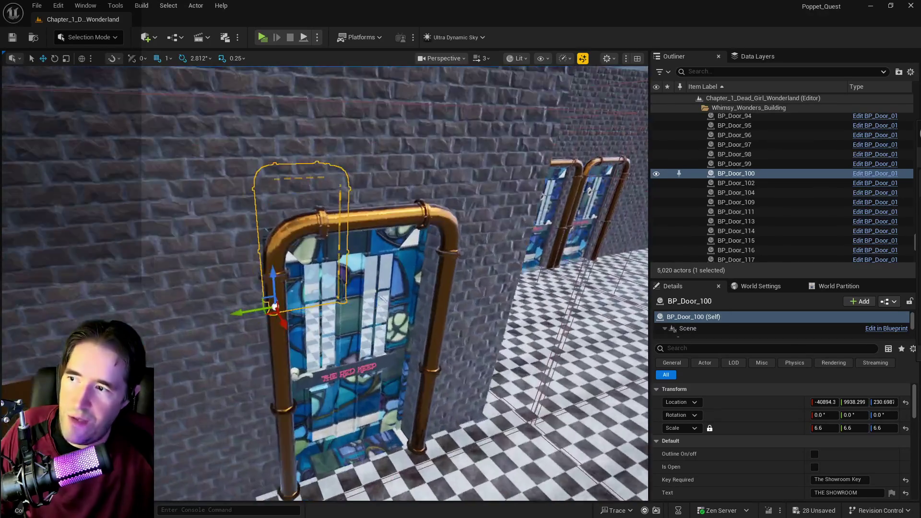
pyautogui.press('w')
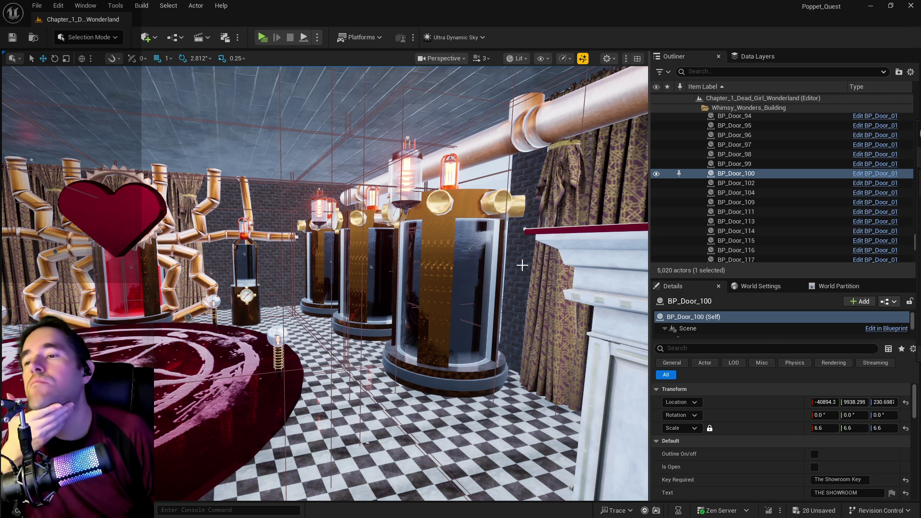
pyautogui.press('f')
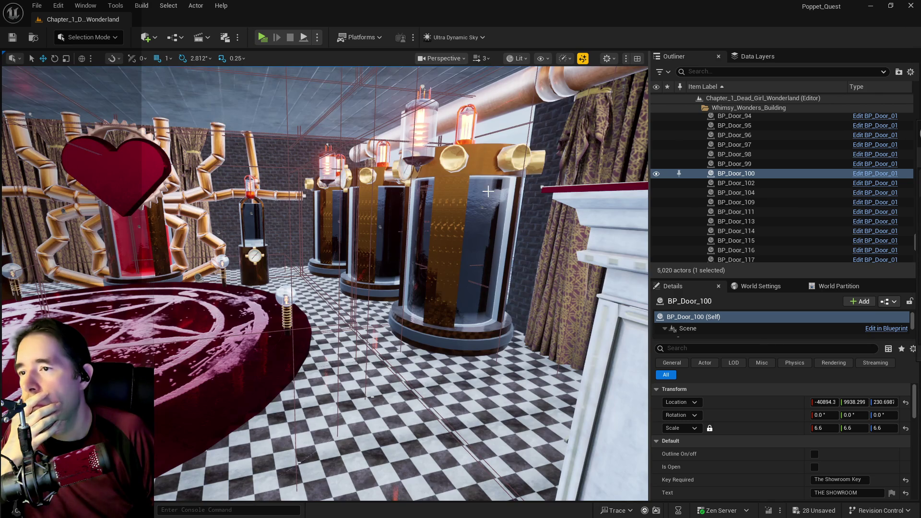
pyautogui.click(487, 191)
pyautogui.moveTo(487, 191)
pyautogui.mouseDown()
pyautogui.moveTo(380, 195)
pyautogui.moveTo(360, 180)
pyautogui.moveTo(394, 162)
pyautogui.moveTo(403, 145)
pyautogui.moveTo(361, 179)
pyautogui.mouseUp()
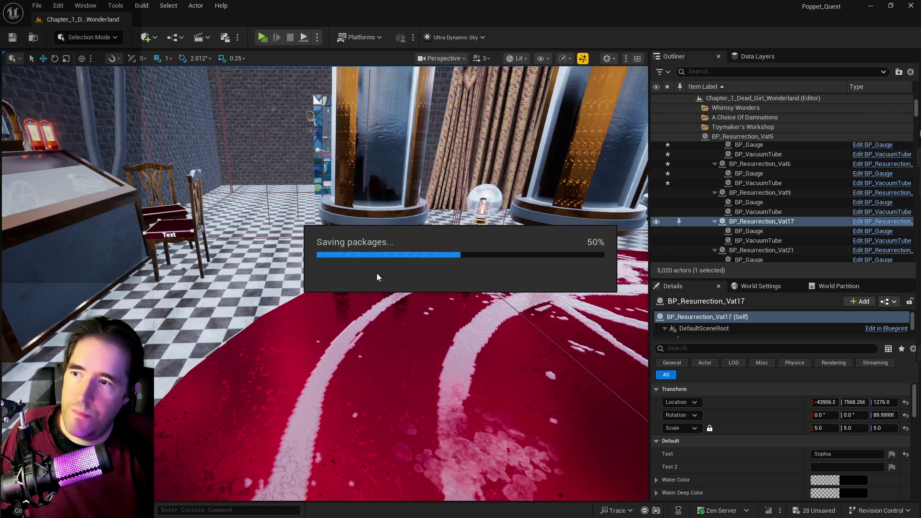
# Step: Frame BP_Room_Info_Basement_Stairway2 and start searching the Data Layers list
pyautogui.moveTo(377, 277); pyautogui.dragTo(377, 254)
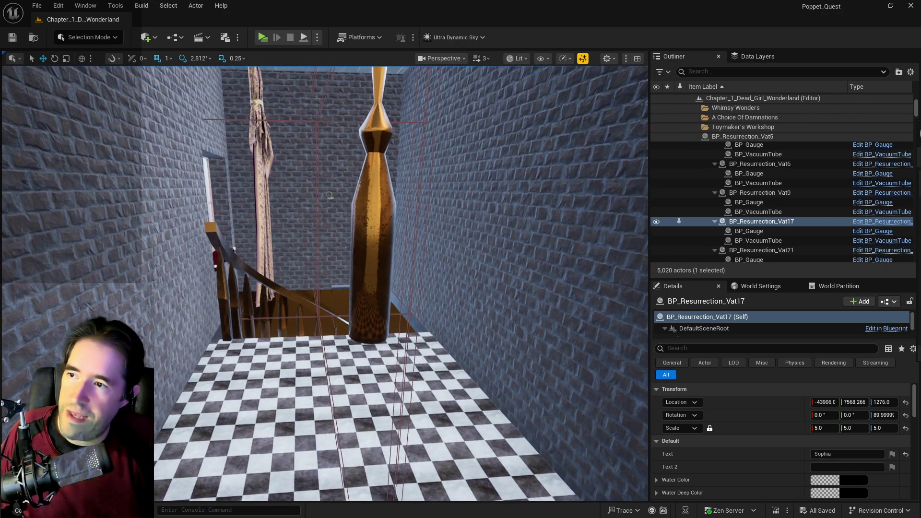
pyautogui.click(330, 196)
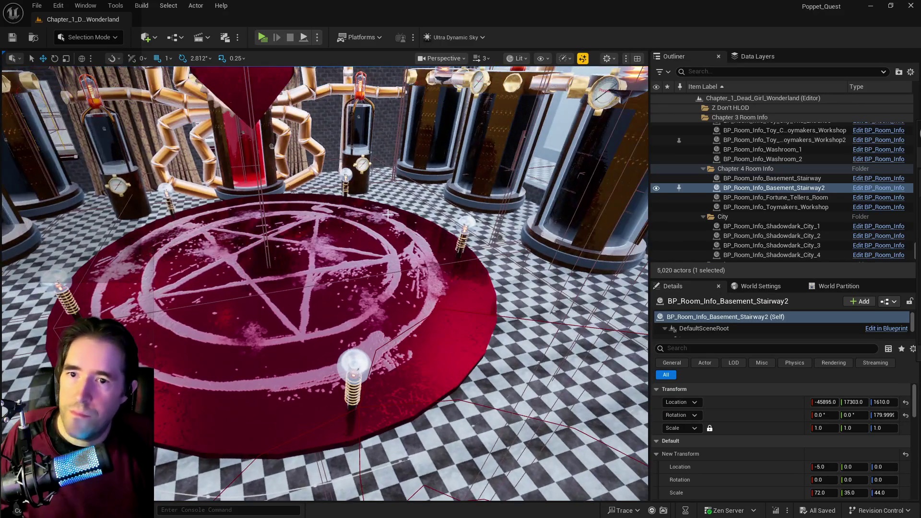
pyautogui.press('f')
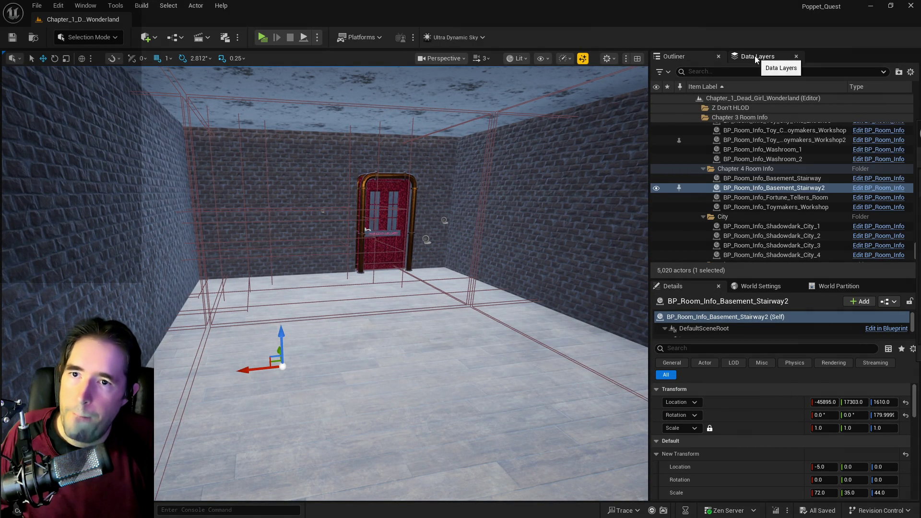
pyautogui.click(755, 56)
pyautogui.click(748, 75)
# Step: Load the DL_Forbidden_Toys_Room data layer found by searching 'for', and view the pentagram rug
pyautogui.write('for')
pyautogui.click(670, 109)
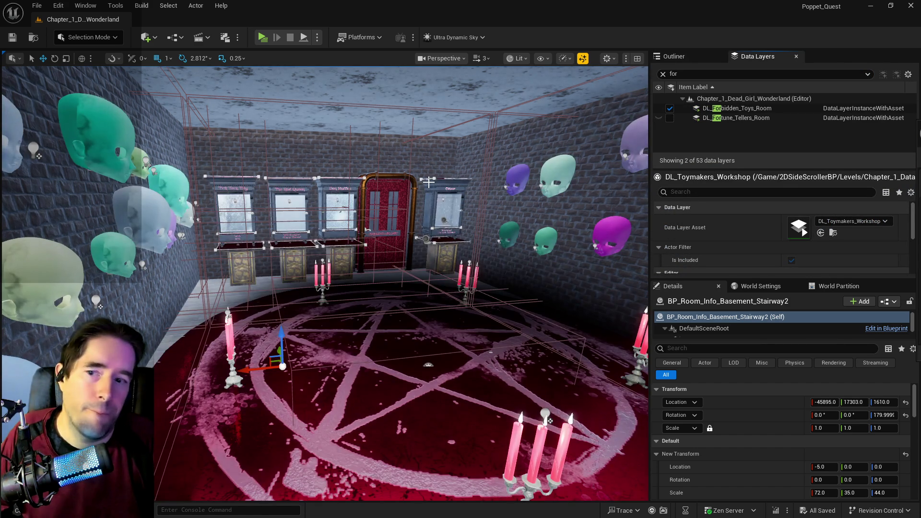
pyautogui.moveTo(429, 182); pyautogui.dragTo(434, 249)
pyautogui.click(616, 366)
pyautogui.moveTo(616, 366); pyautogui.dragTo(521, 365)
pyautogui.moveTo(338, 311); pyautogui.dragTo(345, 164)
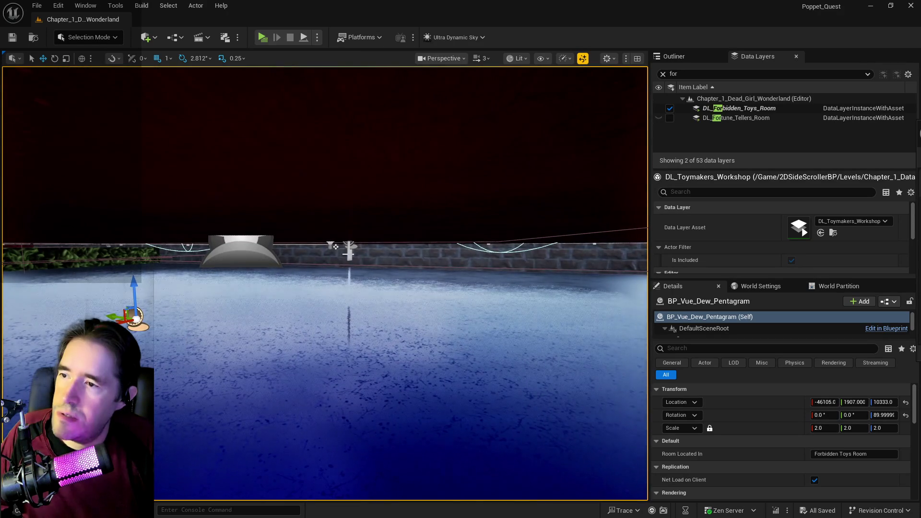
# Step: Select BP_Enemy_Spawner4, survey the ritual room, and frame the BP_Violet_Pentagram rug
pyautogui.click(349, 243)
pyautogui.moveTo(349, 243); pyautogui.dragTo(348, 278)
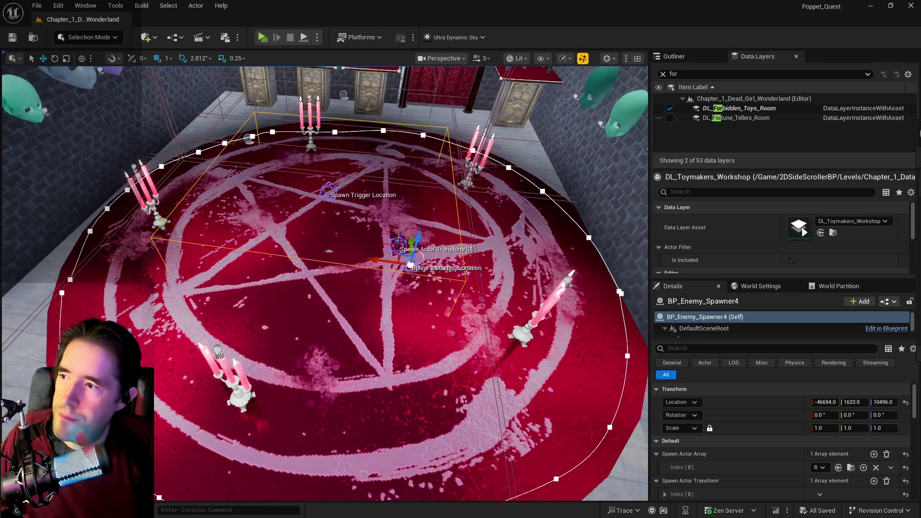
pyautogui.moveTo(348, 254); pyautogui.dragTo(348, 225)
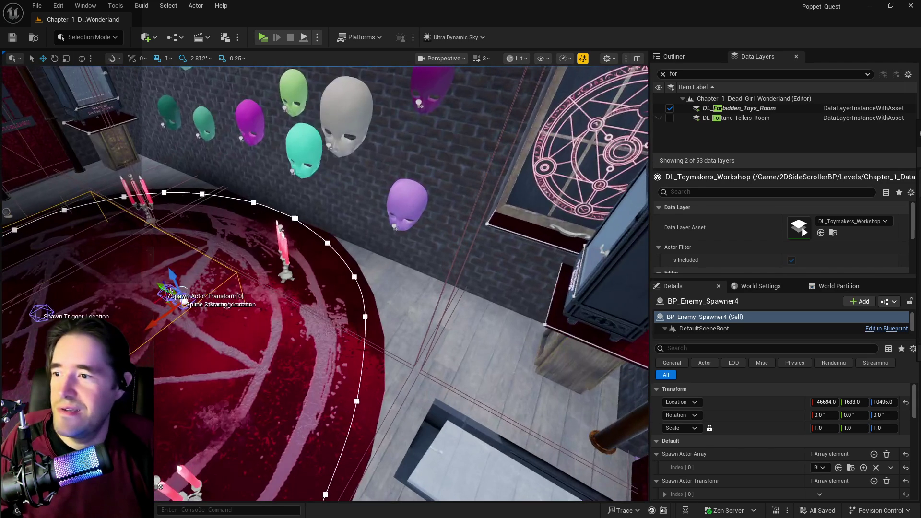
pyautogui.moveTo(348, 254); pyautogui.dragTo(348, 192)
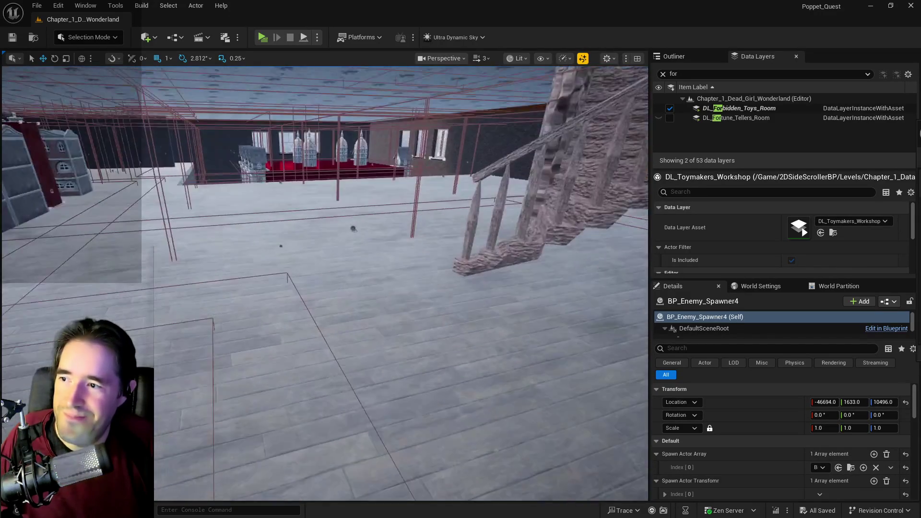
pyautogui.moveTo(353, 229); pyautogui.dragTo(331, 168)
pyautogui.moveTo(383, 192); pyautogui.dragTo(383, 205)
pyautogui.click(382, 206)
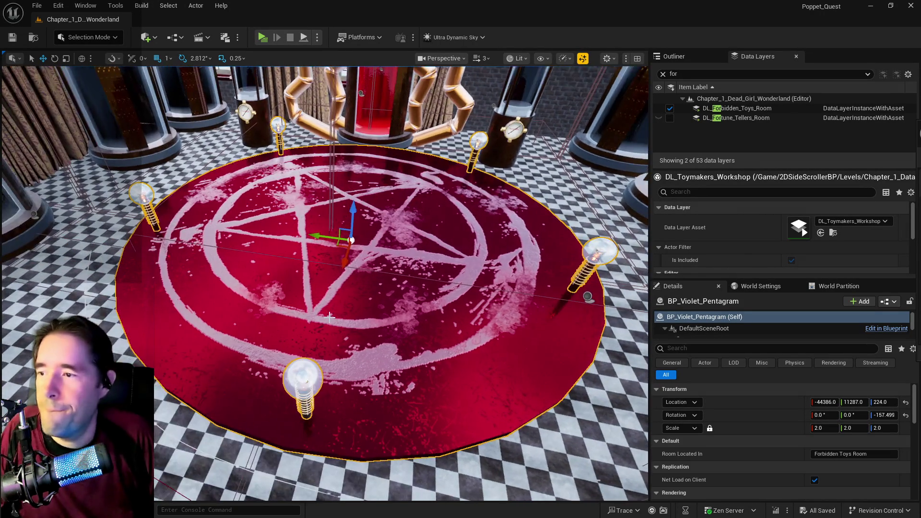
pyautogui.press('f')
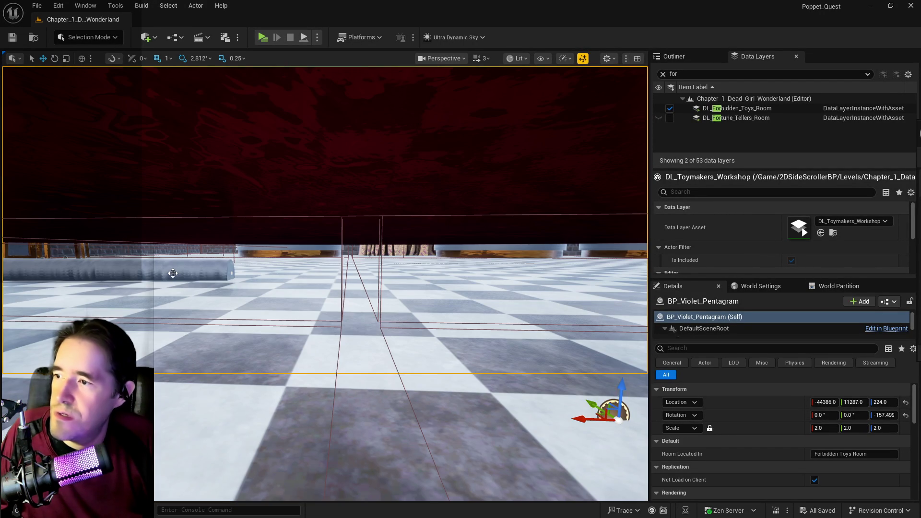
# Step: Reframe the BP_Violet_Pentagram rug, then turn toward the heart machine base
pyautogui.click(237, 273)
pyautogui.click(172, 273)
pyautogui.moveTo(173, 273); pyautogui.dragTo(248, 333)
pyautogui.click(260, 347)
pyautogui.press('f')
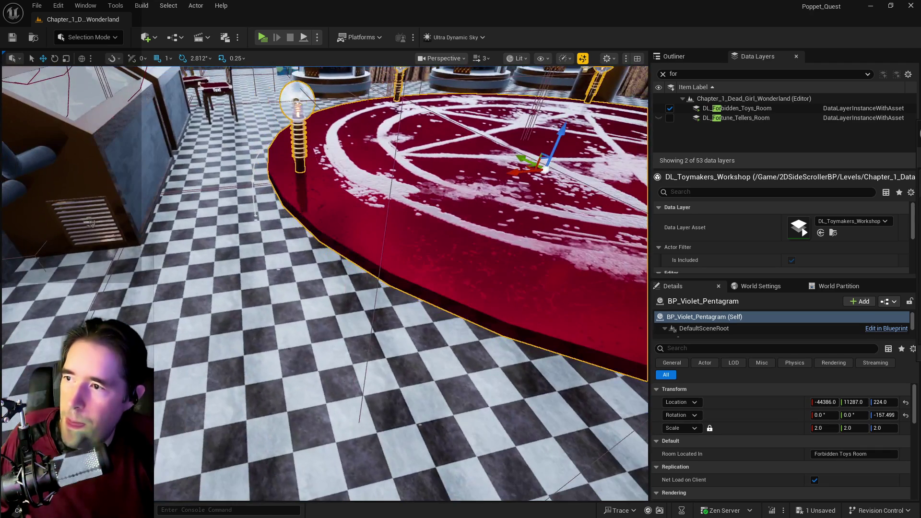
pyautogui.moveTo(92, 223); pyautogui.dragTo(125, 233)
pyautogui.moveTo(204, 413); pyautogui.dragTo(204, 371)
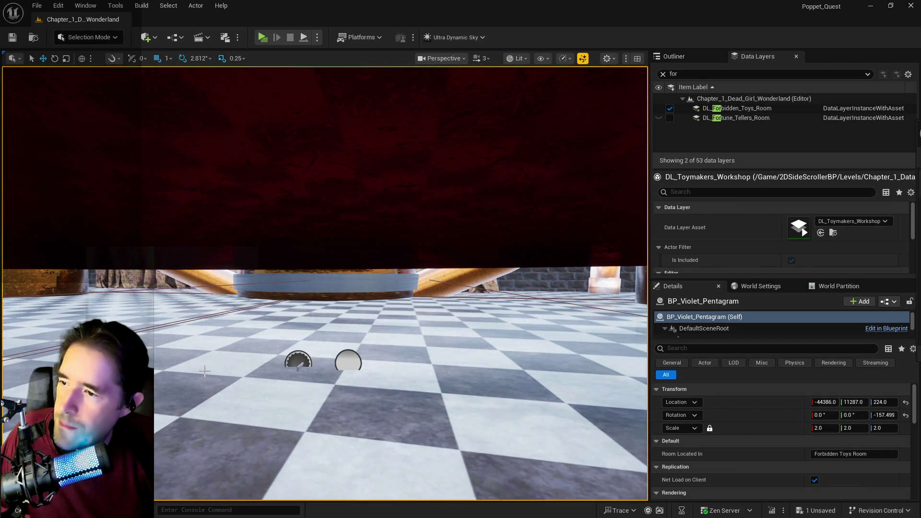
# Step: Frame BP_Enemy_Spawner4 and raise it to Z 1061.0 above the pentagram rug
pyautogui.click(297, 364)
pyautogui.press('f')
pyautogui.moveTo(323, 290)
pyautogui.mouseDown()
pyautogui.moveTo(298, 287)
pyautogui.moveTo(324, 290)
pyautogui.mouseUp()
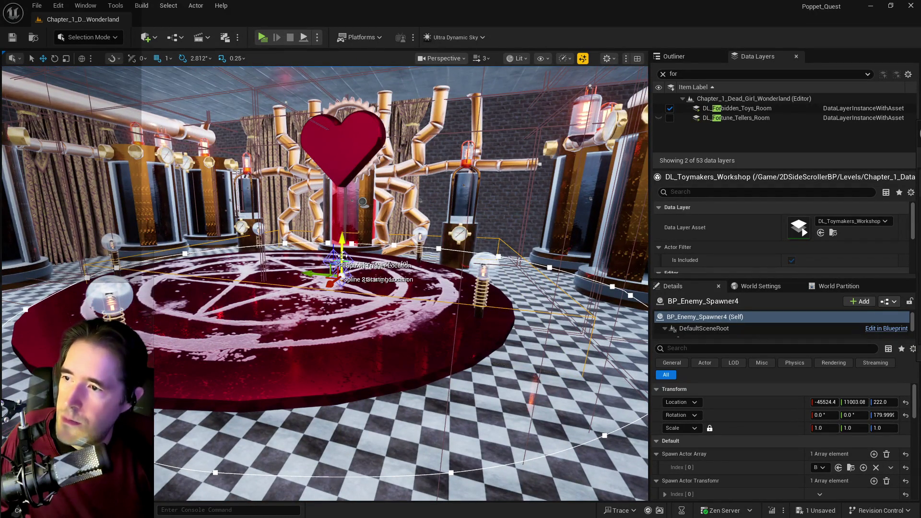
pyautogui.moveTo(343, 255)
pyautogui.mouseDown()
pyautogui.moveTo(345, 188)
pyautogui.moveTo(336, 179)
pyautogui.mouseUp()
# Step: Paste a copy of the spawner onto the pentagram rug and select a point on its Spline2
pyautogui.rightClick(336, 180)
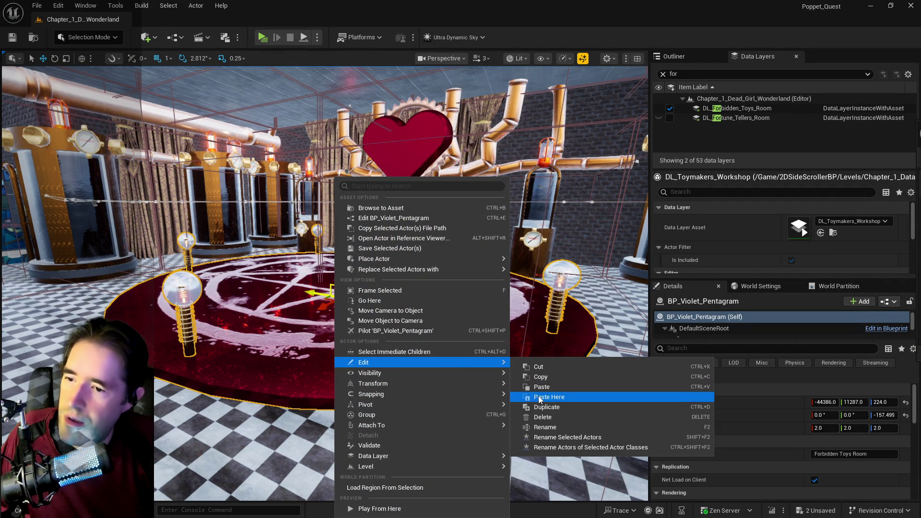
pyautogui.click(539, 397)
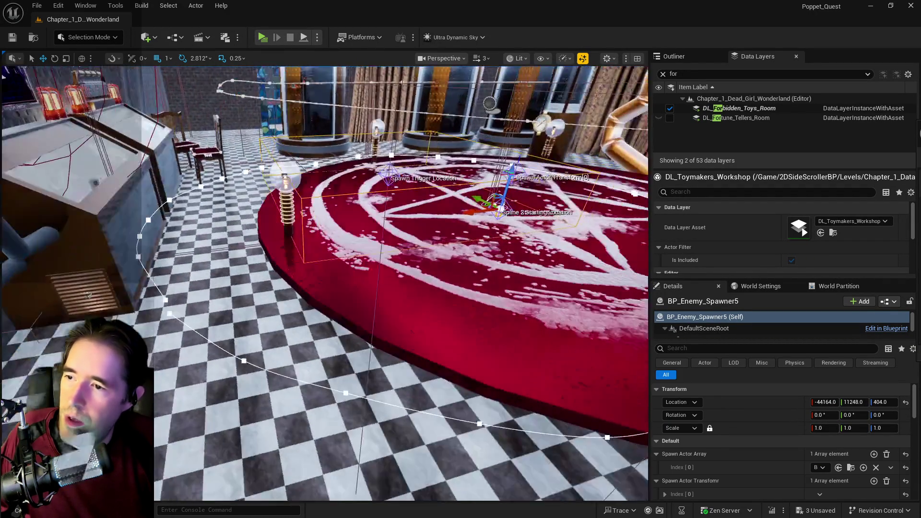
pyautogui.moveTo(341, 215)
pyautogui.mouseDown()
pyautogui.moveTo(365, 140)
pyautogui.moveTo(353, 148)
pyautogui.mouseUp()
pyautogui.moveTo(302, 245)
pyautogui.mouseDown()
pyautogui.moveTo(278, 258)
pyautogui.moveTo(279, 275)
pyautogui.mouseUp()
pyautogui.click(336, 266)
pyautogui.scroll(-10, 279, 275)
pyautogui.scroll(10, 278, 274)
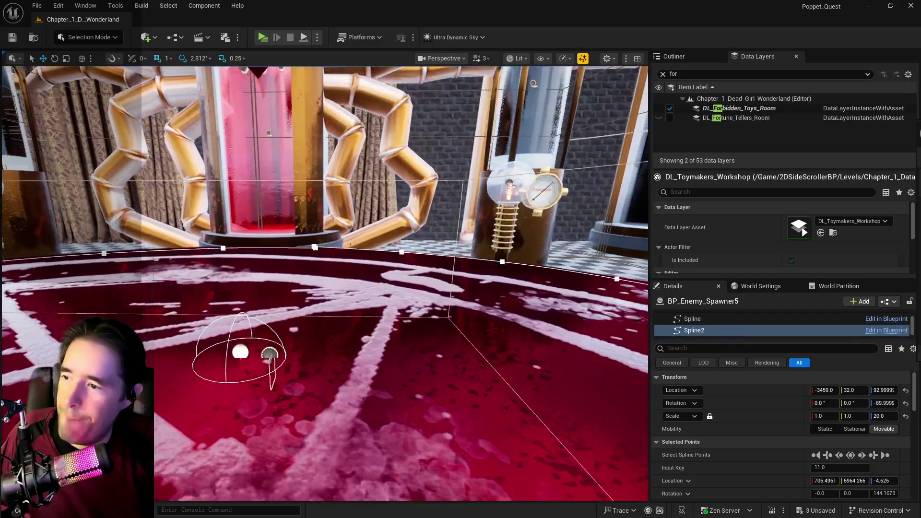
pyautogui.scroll(-8, 325, 283)
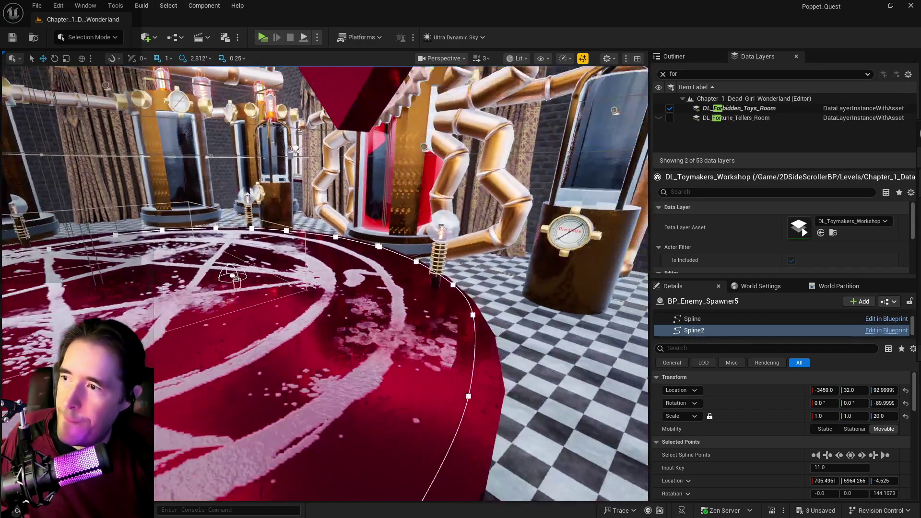
# Step: Unload DL_Forbidden_Toys_Room, then search layers for 'toy' and act on the Toymakers Workshop layer
pyautogui.click(722, 108)
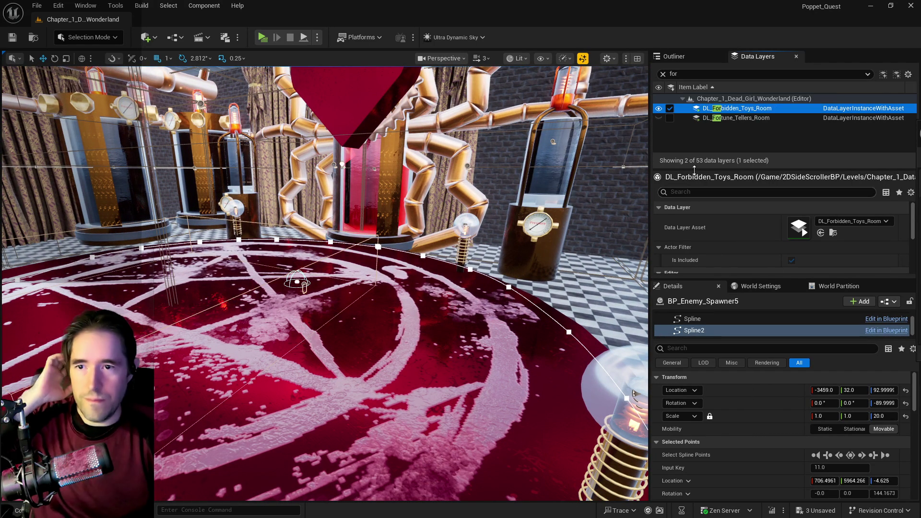
pyautogui.click(670, 109)
pyautogui.click(656, 72)
pyautogui.write('toy')
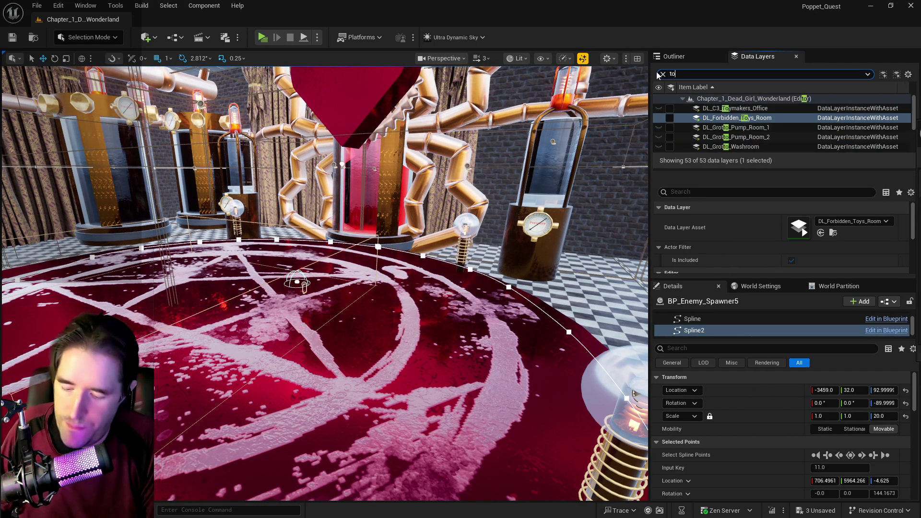
pyautogui.rightClick(724, 136)
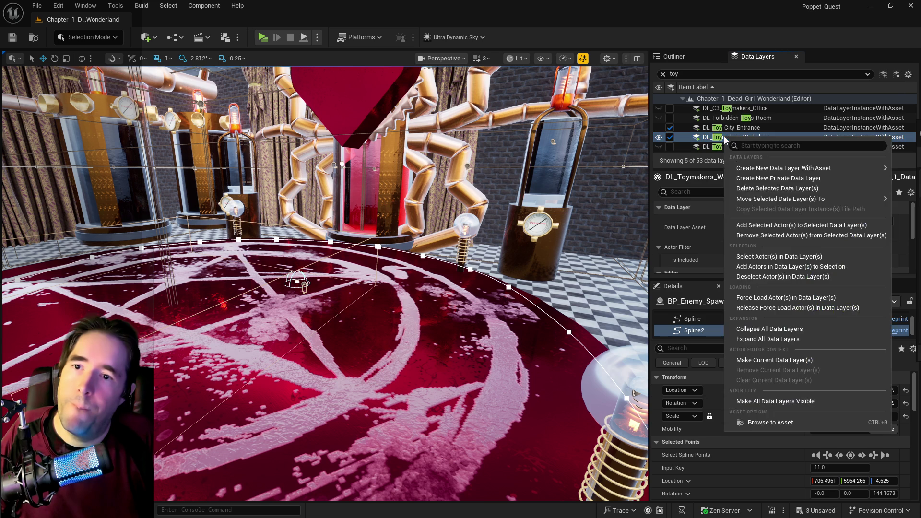
pyautogui.click(757, 230)
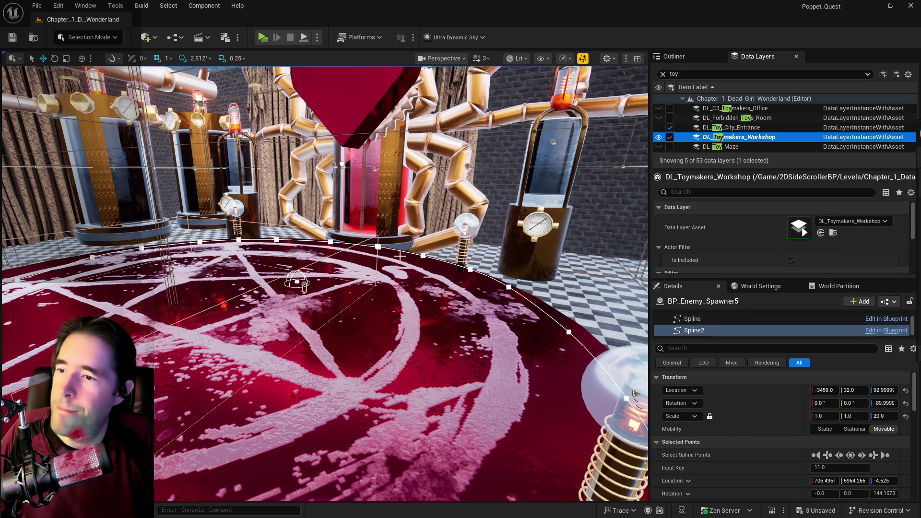
# Step: Return to the Outliner and review the level's actor list
pyautogui.moveTo(399, 256); pyautogui.dragTo(379, 331)
pyautogui.click(674, 56)
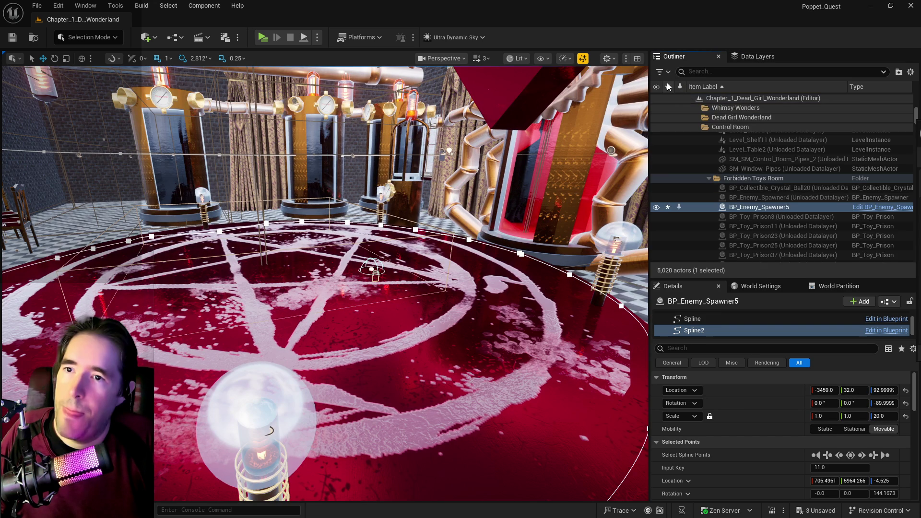
pyautogui.scroll(-3, 752, 203)
pyautogui.scroll(10, 752, 203)
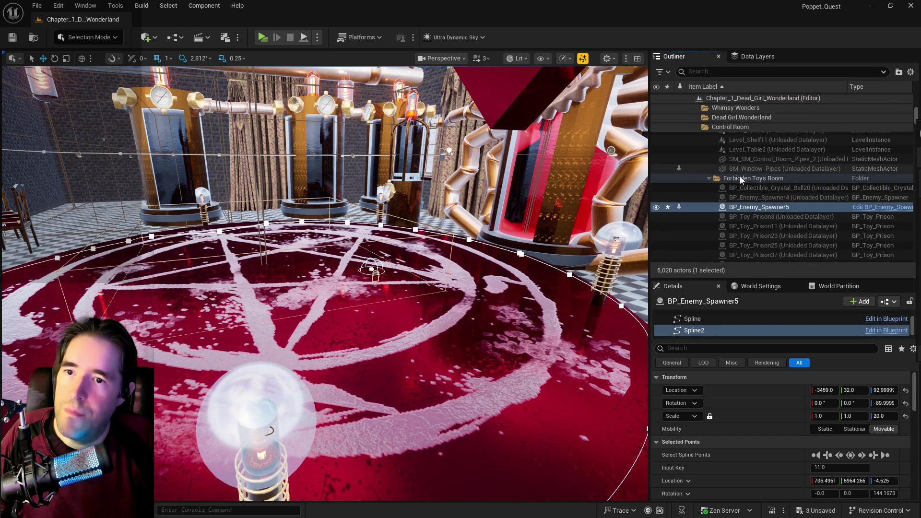
# Step: Move BP_Enemy_Spawner5 into the Toymaker's Workshop folder using a 'toy' folder search
pyautogui.click(741, 179)
pyautogui.click(745, 197)
pyautogui.click(748, 208)
pyautogui.rightClick(747, 207)
pyautogui.moveTo(617, 457)
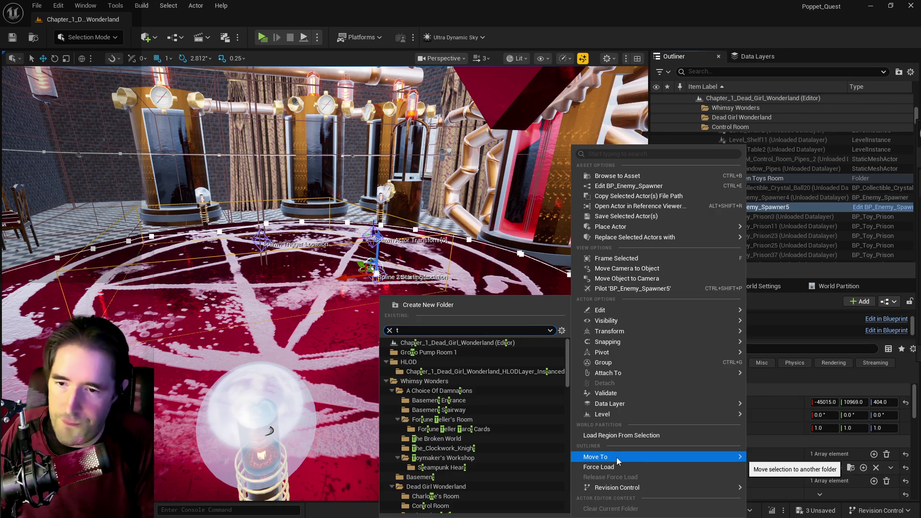
pyautogui.write('tym')
pyautogui.press('BackSpace')
pyautogui.press('BackSpace')
pyautogui.write('oy')
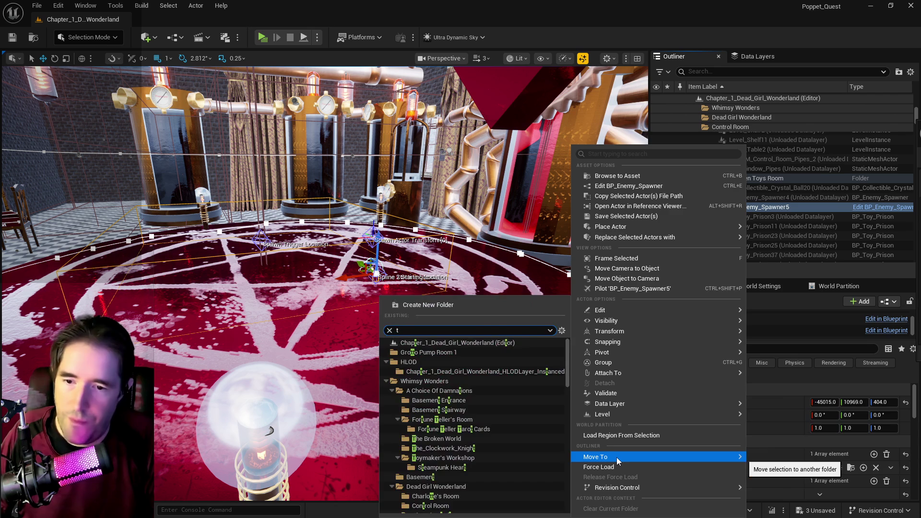
pyautogui.write('m')
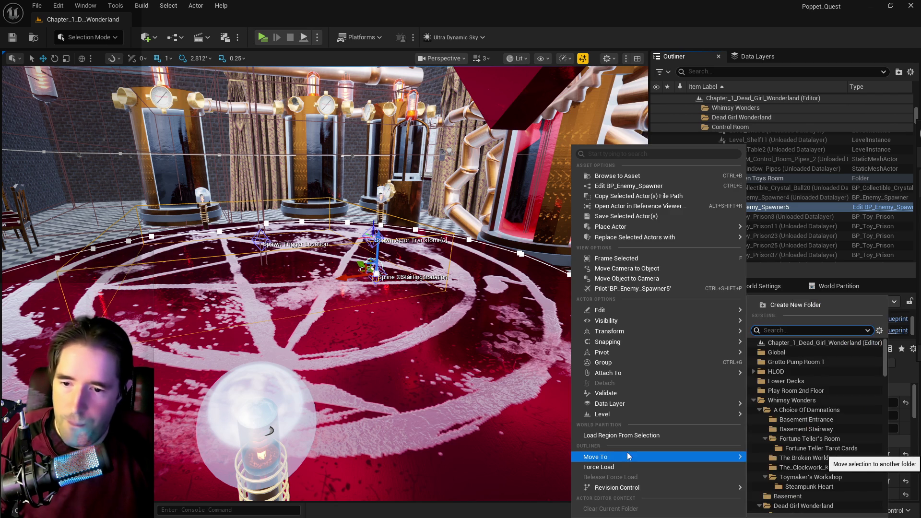
pyautogui.write('toy')
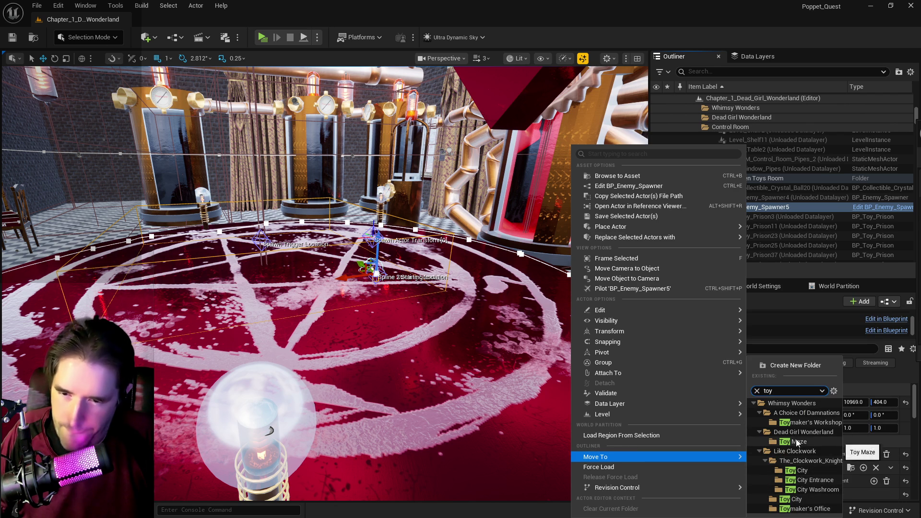
pyautogui.click(773, 423)
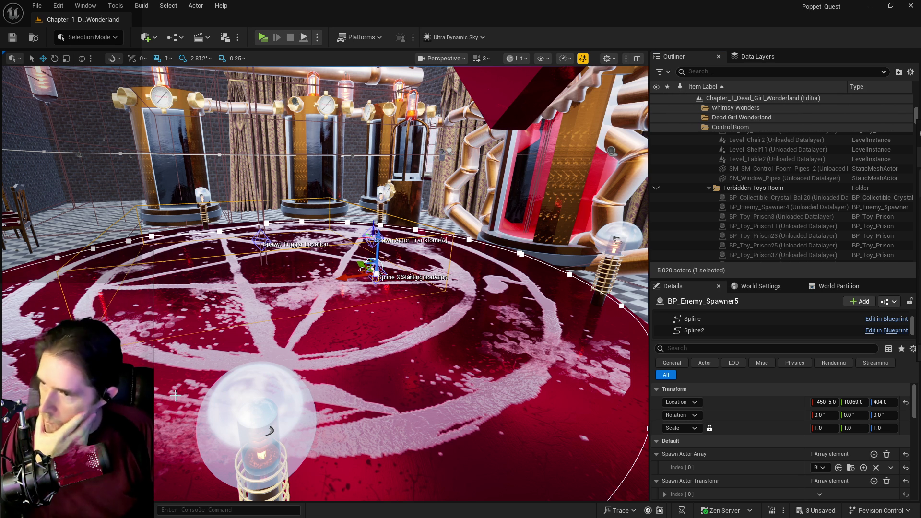
pyautogui.moveTo(374, 269)
pyautogui.mouseDown()
pyautogui.moveTo(432, 297)
pyautogui.moveTo(403, 269)
pyautogui.moveTo(369, 264)
pyautogui.moveTo(384, 291)
pyautogui.moveTo(432, 283)
pyautogui.mouseUp()
# Step: Filter the Outliner by 'toy', compare the two spawners, and delete BP_Enemy_Spawner4
pyautogui.click(702, 71)
pyautogui.write('toy')
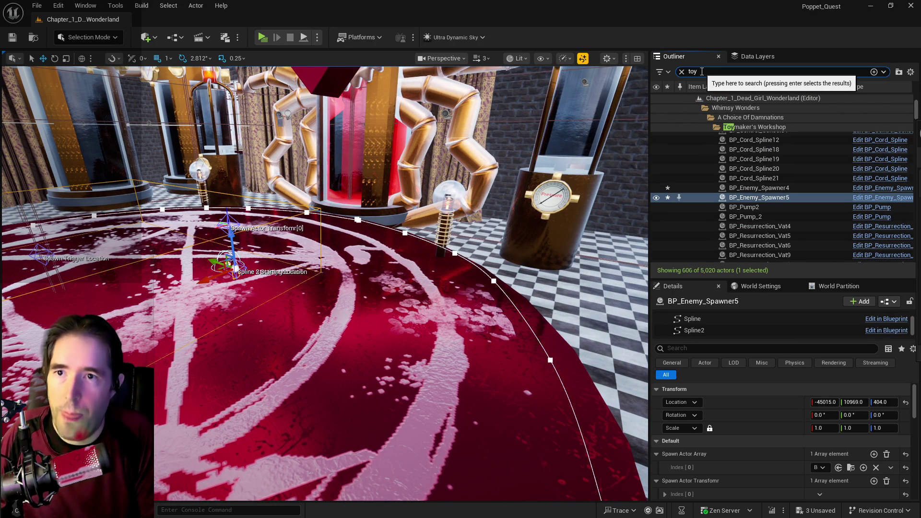
pyautogui.click(739, 188)
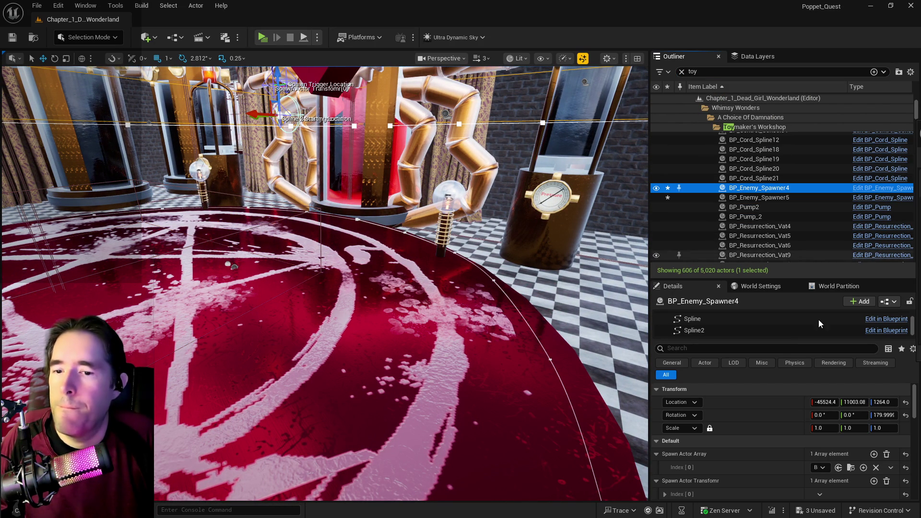
pyautogui.click(851, 469)
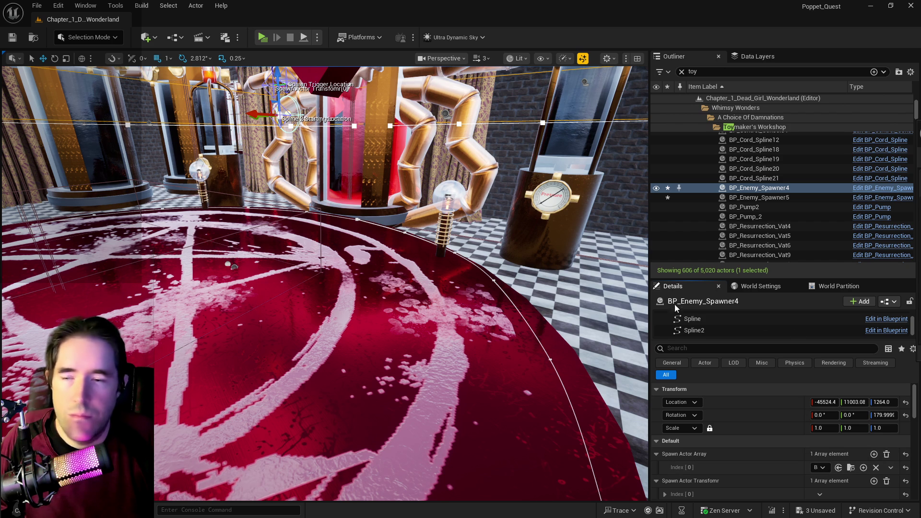
pyautogui.click(748, 197)
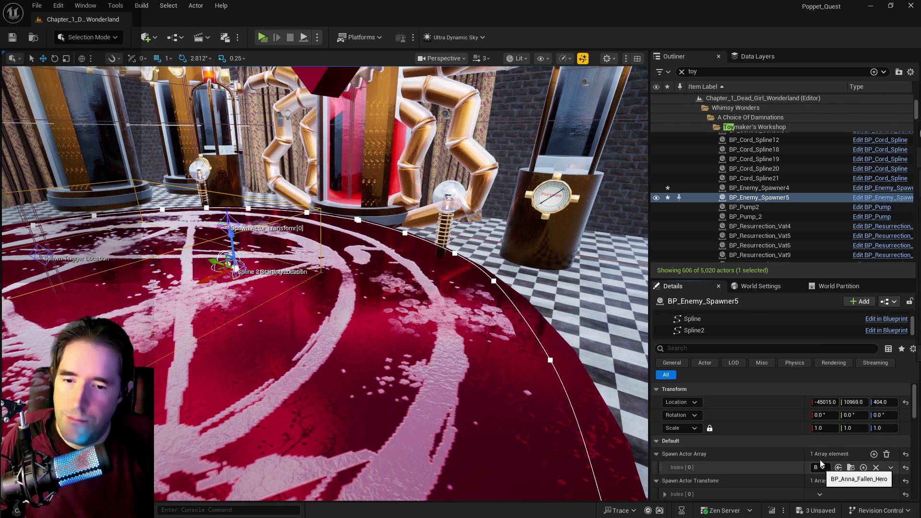
pyautogui.click(757, 189)
pyautogui.rightClick(756, 189)
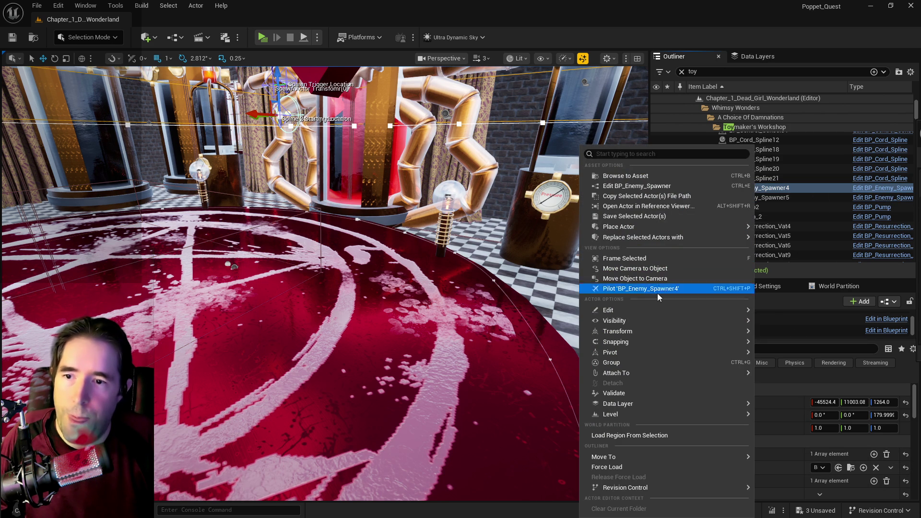
pyautogui.moveTo(641, 311)
pyautogui.click(421, 355)
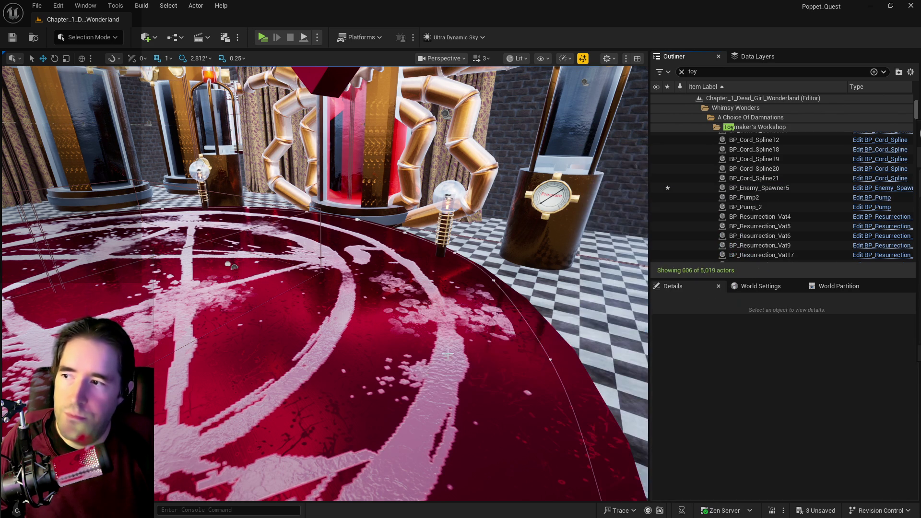
# Step: Frame the pentagram platform, select BP_Enemy_Spawner5, and slide a spline point along the edge
pyautogui.click(389, 382)
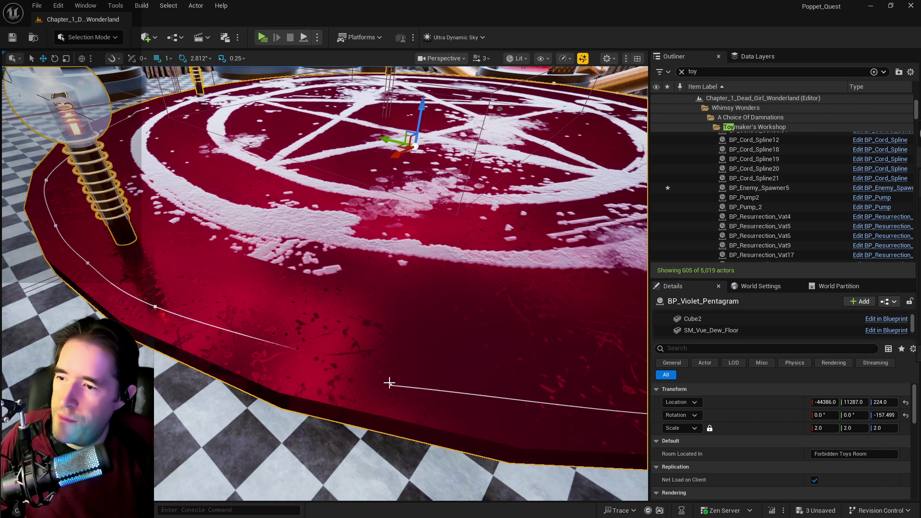
pyautogui.press('f')
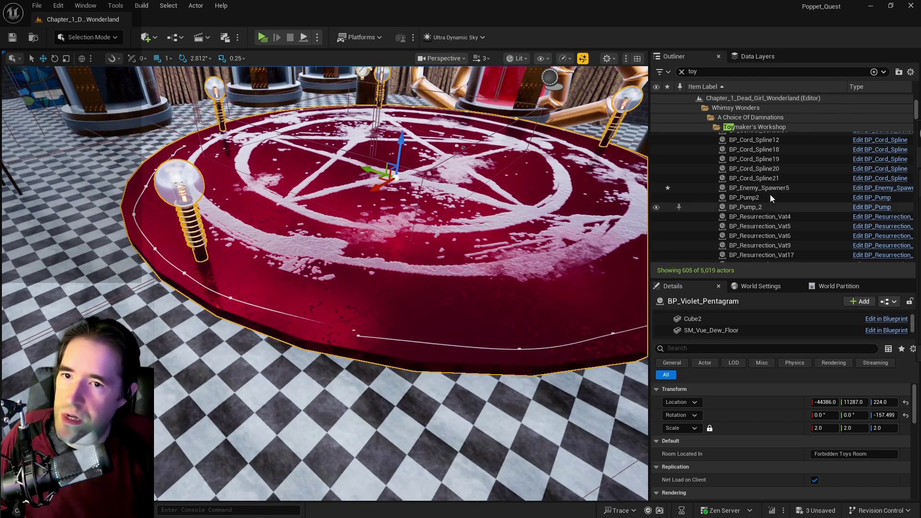
pyautogui.click(759, 187)
pyautogui.scroll(5, 518, 220)
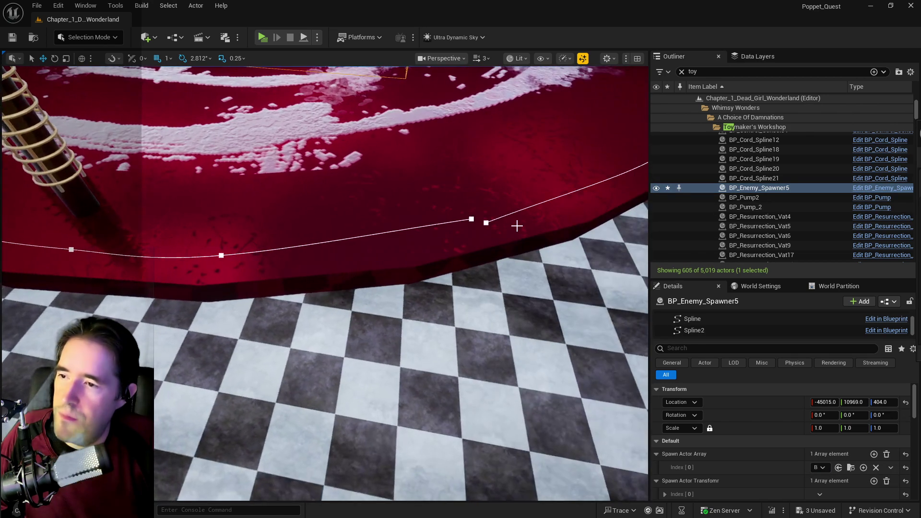
pyautogui.click(467, 221)
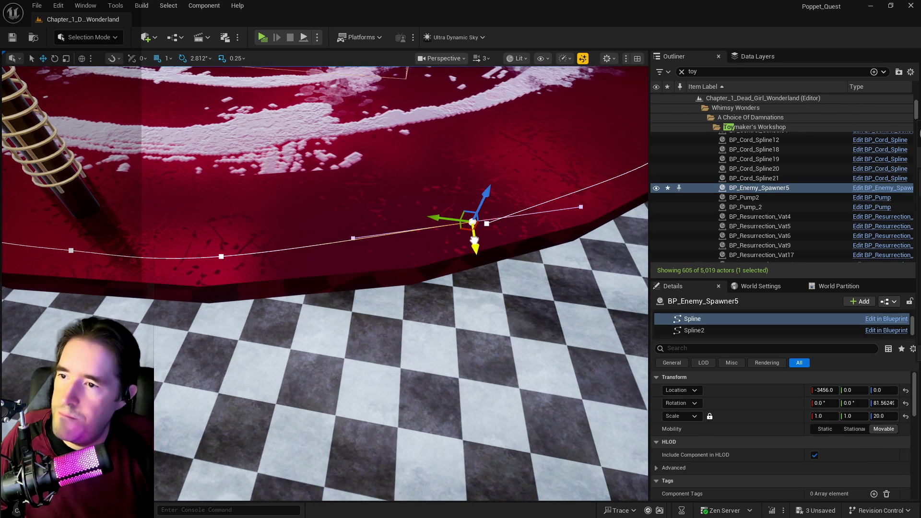
pyautogui.moveTo(475, 246); pyautogui.dragTo(411, 248)
pyautogui.scroll(-5, 355, 247)
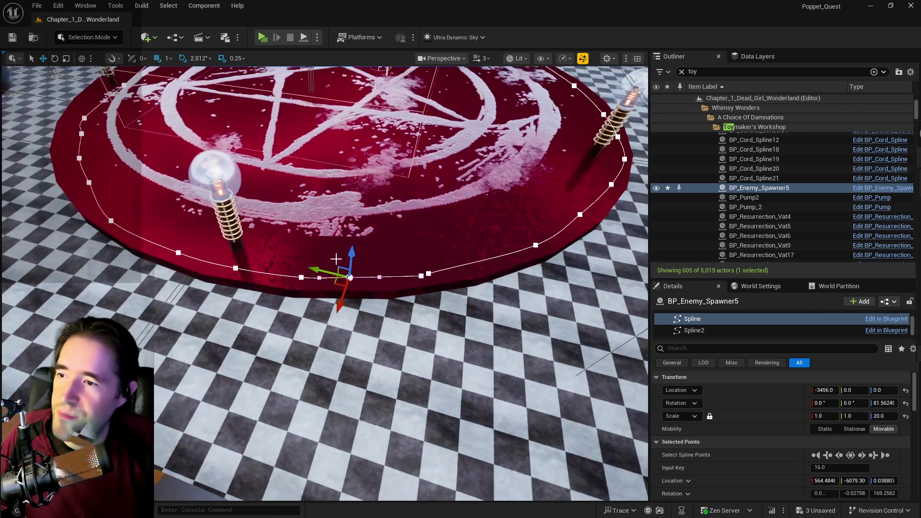
pyautogui.moveTo(335, 286)
pyautogui.mouseDown()
pyautogui.moveTo(344, 293)
pyautogui.moveTo(326, 206)
pyautogui.mouseUp()
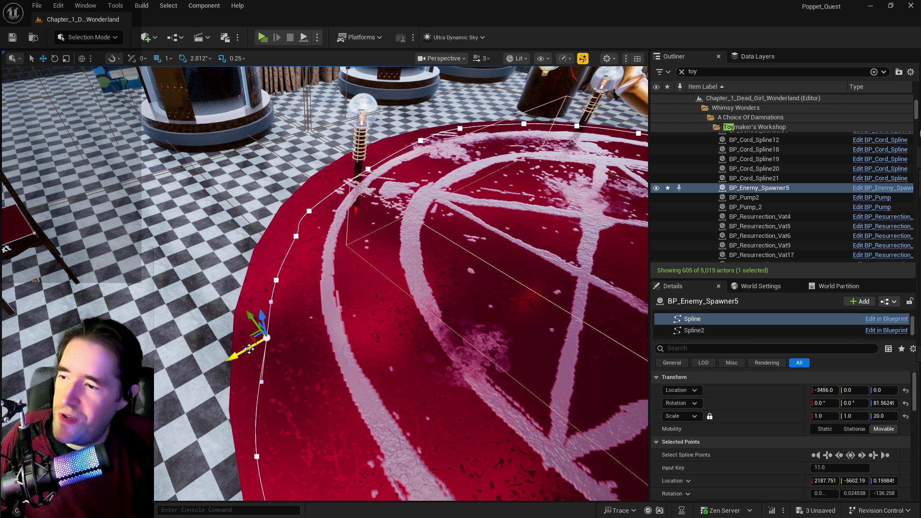
# Step: Move two more spline points onto the platform rim, undoing a stray floor selection
pyautogui.click(250, 345)
pyautogui.moveTo(248, 336)
pyautogui.mouseDown()
pyautogui.moveTo(259, 307)
pyautogui.moveTo(250, 278)
pyautogui.moveTo(243, 288)
pyautogui.moveTo(249, 261)
pyautogui.mouseUp()
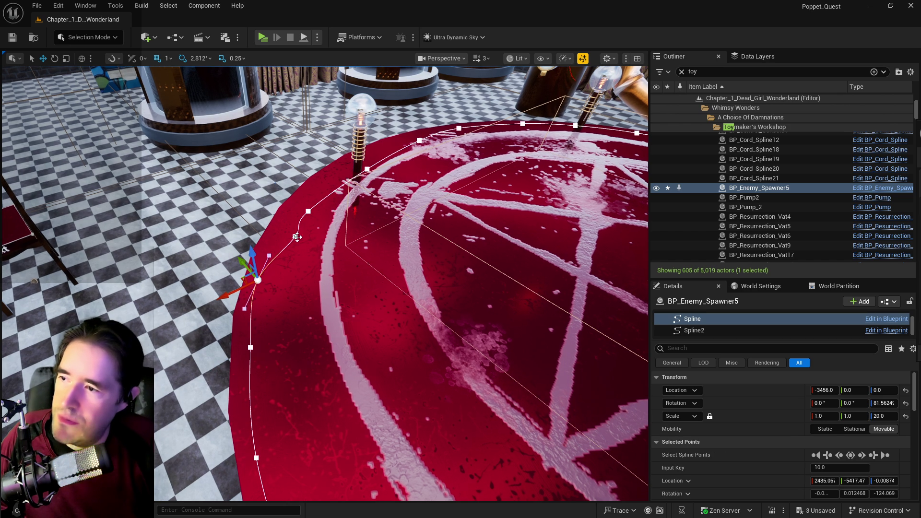
pyautogui.click(306, 210)
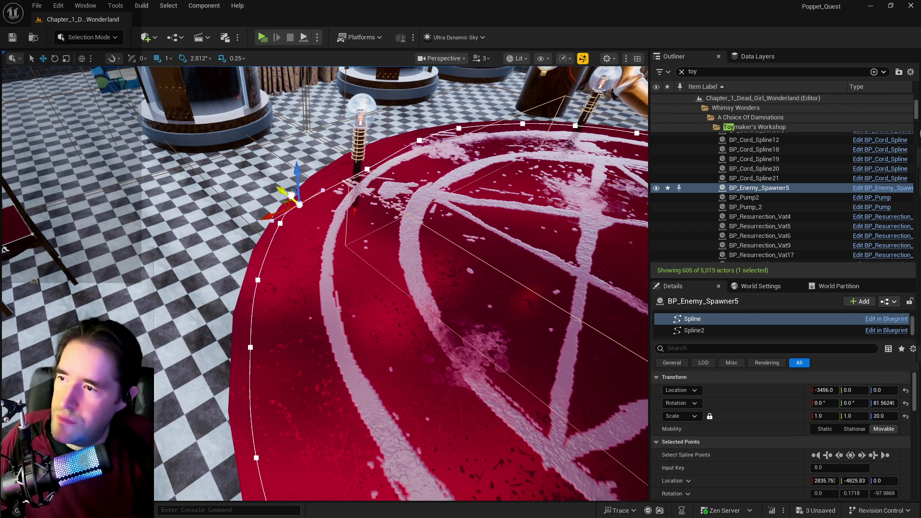
pyautogui.click(291, 203)
pyautogui.hotkey('ctrl', 'z')
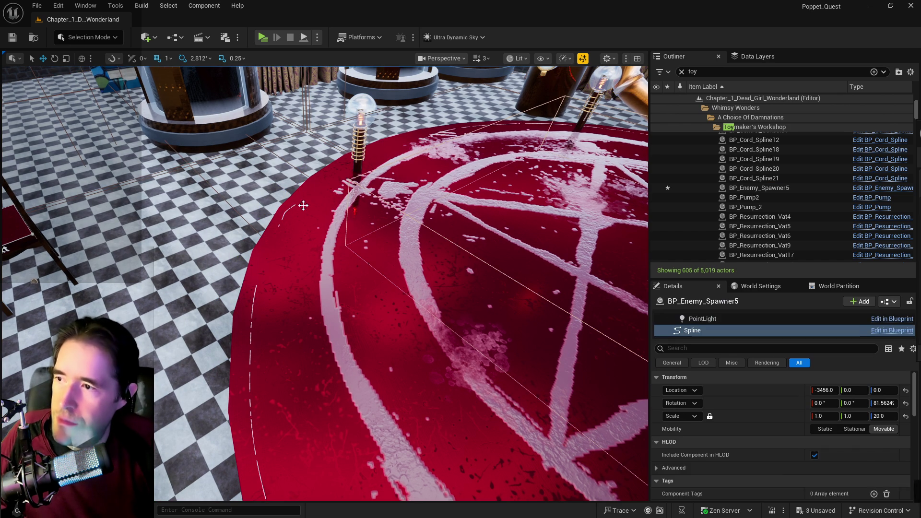
pyautogui.moveTo(283, 210); pyautogui.dragTo(297, 180)
# Step: Pull two further points in to the rim, undoing an accidental pentagram selection
pyautogui.moveTo(322, 216); pyautogui.dragTo(414, 267)
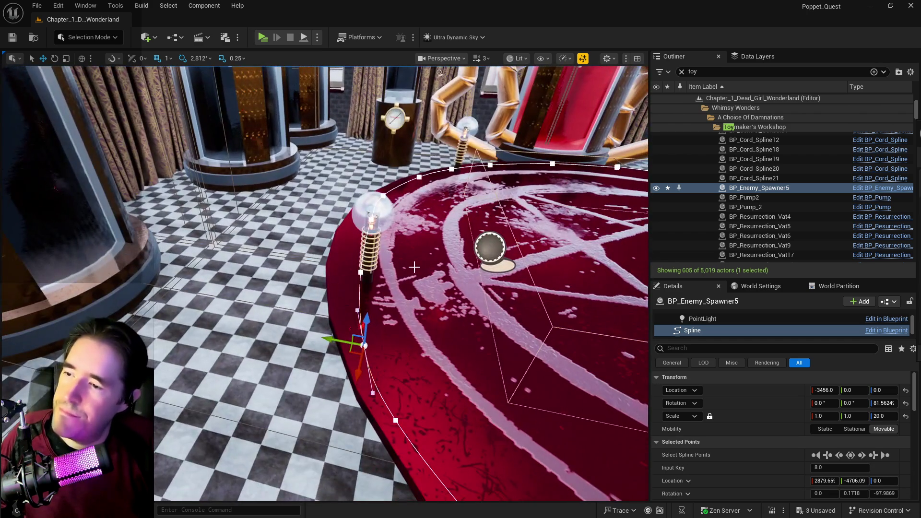
pyautogui.click(361, 272)
pyautogui.moveTo(345, 268); pyautogui.dragTo(329, 266)
pyautogui.click(364, 346)
pyautogui.moveTo(352, 344); pyautogui.dragTo(331, 339)
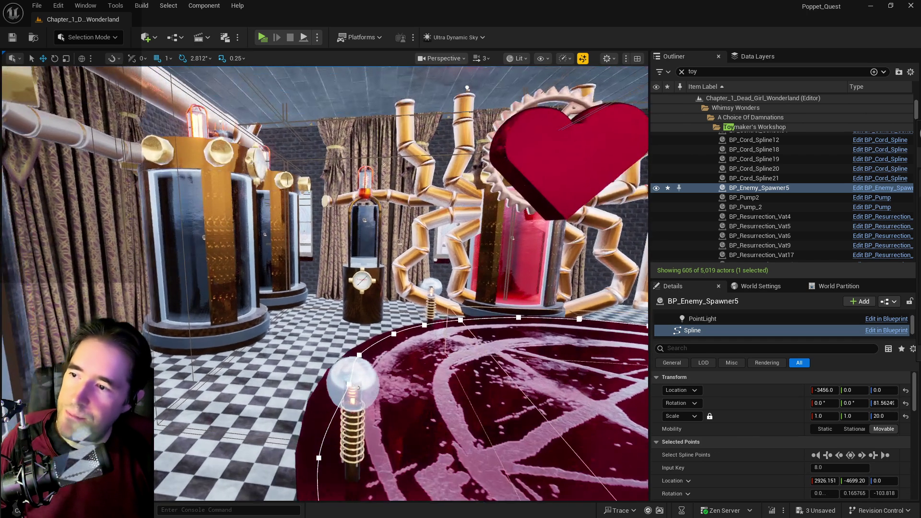
pyautogui.click(356, 236)
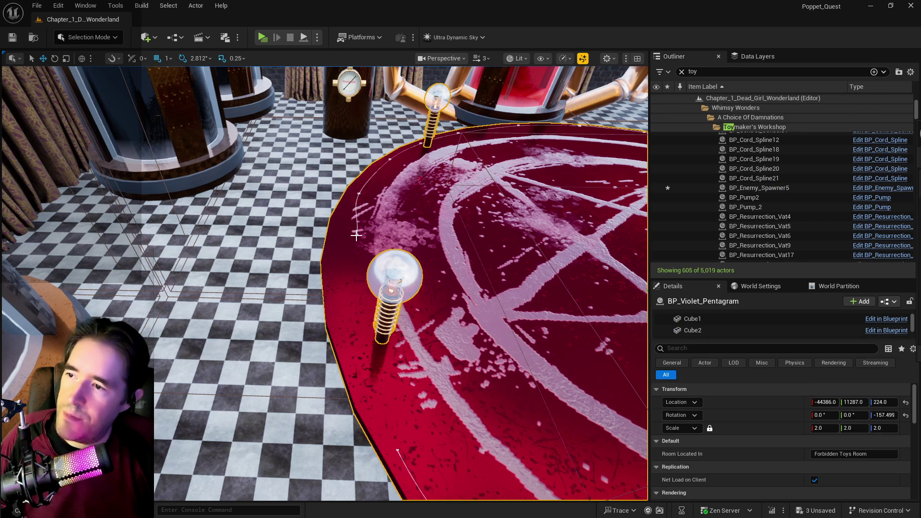
pyautogui.hotkey('ctrl', 'z')
# Step: Fit the remaining Spline and Spline2 points, including paired points, onto the platform rim
pyautogui.click(356, 235)
pyautogui.moveTo(342, 234)
pyautogui.mouseDown()
pyautogui.moveTo(323, 234)
pyautogui.moveTo(305, 194)
pyautogui.moveTo(309, 209)
pyautogui.moveTo(278, 240)
pyautogui.moveTo(259, 288)
pyautogui.moveTo(262, 336)
pyautogui.moveTo(313, 209)
pyautogui.moveTo(360, 220)
pyautogui.mouseUp()
pyautogui.click(272, 238)
pyautogui.click(328, 247)
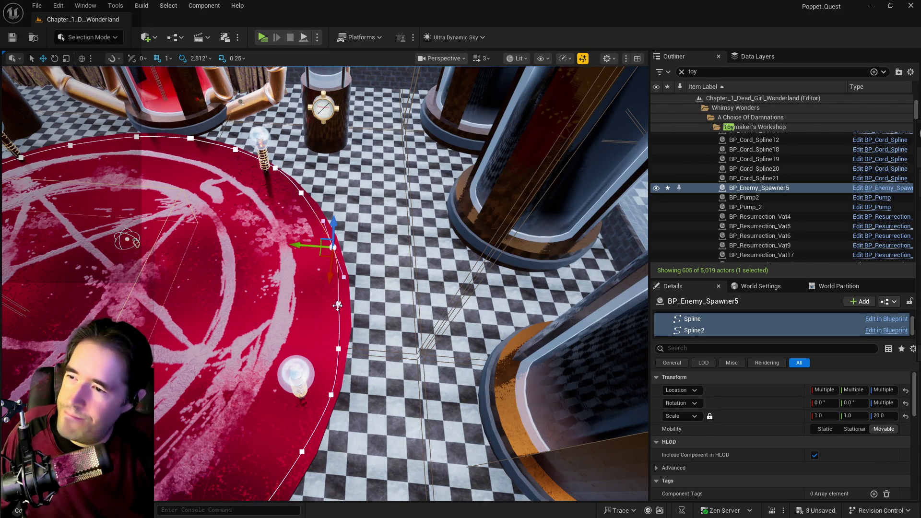
pyautogui.moveTo(329, 304); pyautogui.dragTo(327, 304)
pyautogui.click(338, 349)
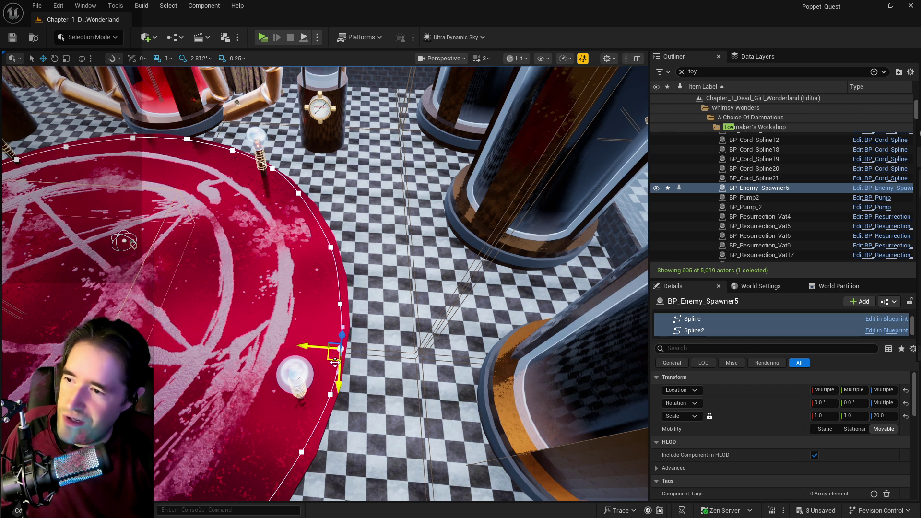
pyautogui.moveTo(312, 251); pyautogui.dragTo(312, 210)
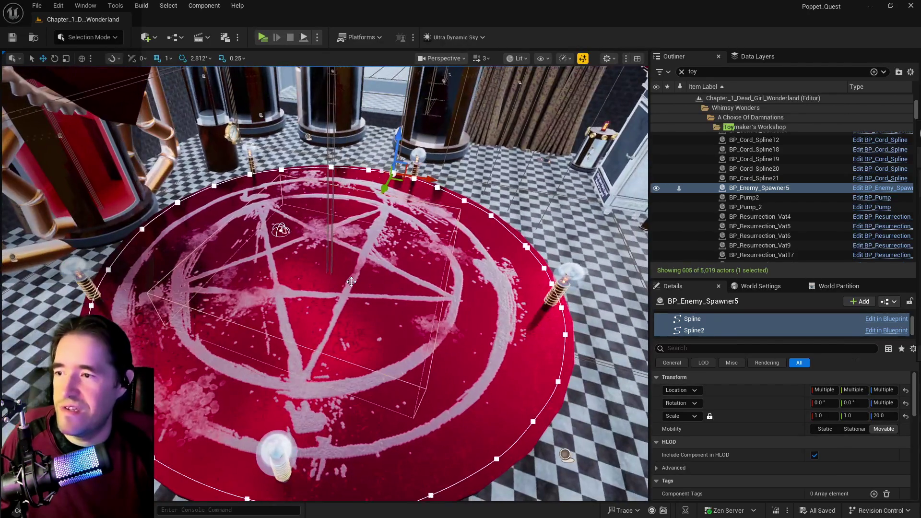
# Step: Frame the BP_Violet_Pentagram platform to check the fitted spline ring
pyautogui.click(351, 282)
pyautogui.press('f')
pyautogui.moveTo(336, 288)
pyautogui.mouseDown()
pyautogui.moveTo(369, 254)
pyautogui.moveTo(382, 288)
pyautogui.mouseUp()
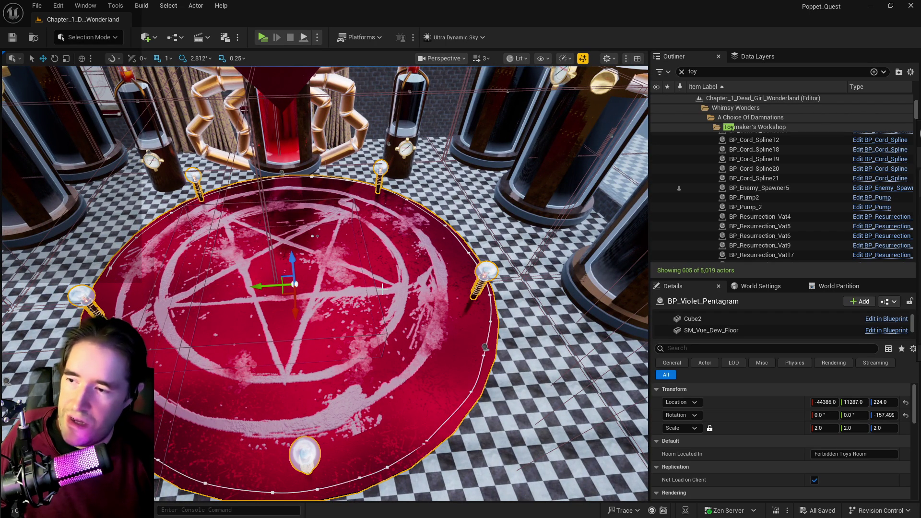
# Step: Fly from the pentagram toward the brick wall and frame the BP_SplinePipes14 pipe
pyautogui.moveTo(393, 298)
pyautogui.mouseDown()
pyautogui.moveTo(446, 267)
pyautogui.moveTo(435, 277)
pyautogui.mouseUp()
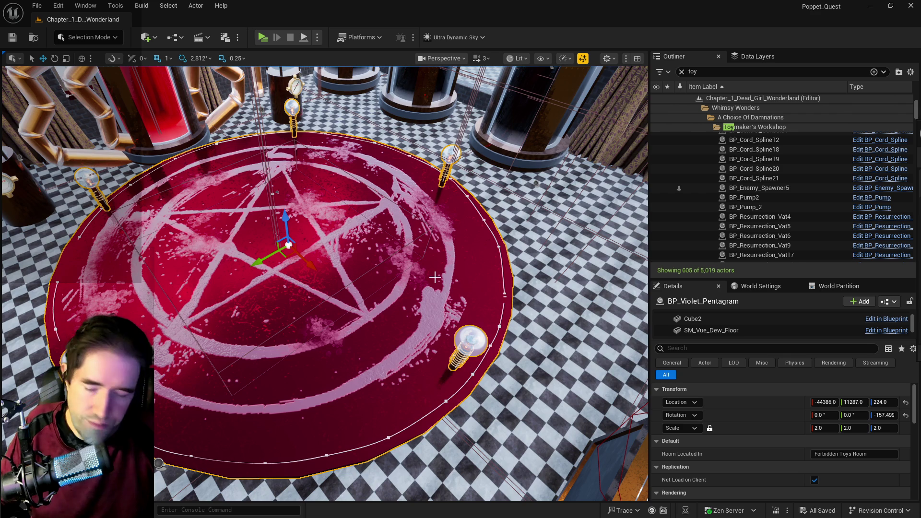
pyautogui.moveTo(397, 348)
pyautogui.mouseDown()
pyautogui.moveTo(441, 322)
pyautogui.moveTo(408, 307)
pyautogui.moveTo(475, 307)
pyautogui.moveTo(407, 307)
pyautogui.mouseUp()
pyautogui.click(140, 255)
pyautogui.press('f')
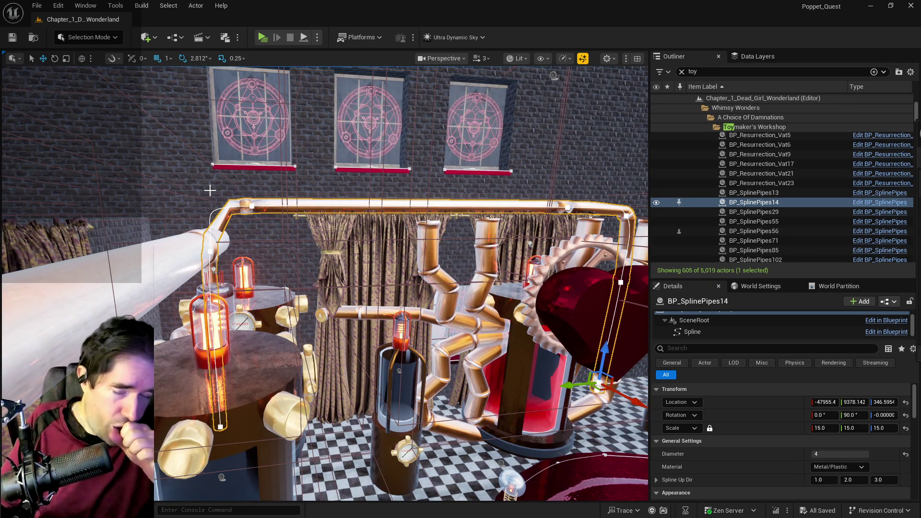
# Step: Lower two spline points on BP_SplinePipes14, undoing the last change
pyautogui.click(248, 207)
pyautogui.moveTo(247, 185); pyautogui.dragTo(274, 212)
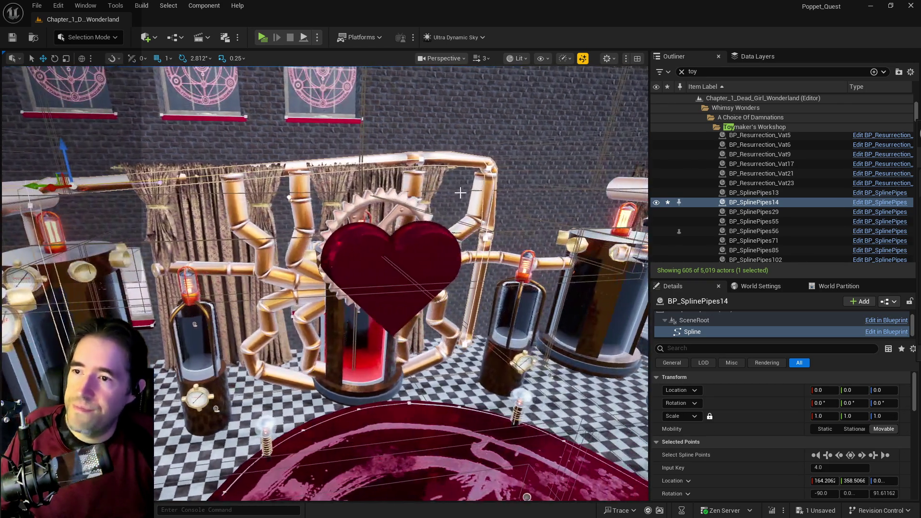
pyautogui.click(488, 158)
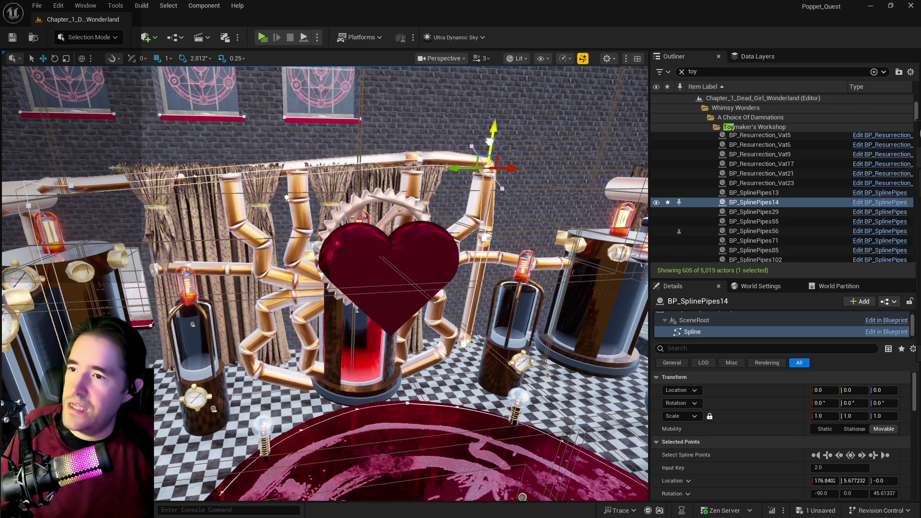
pyautogui.moveTo(488, 158); pyautogui.dragTo(432, 160)
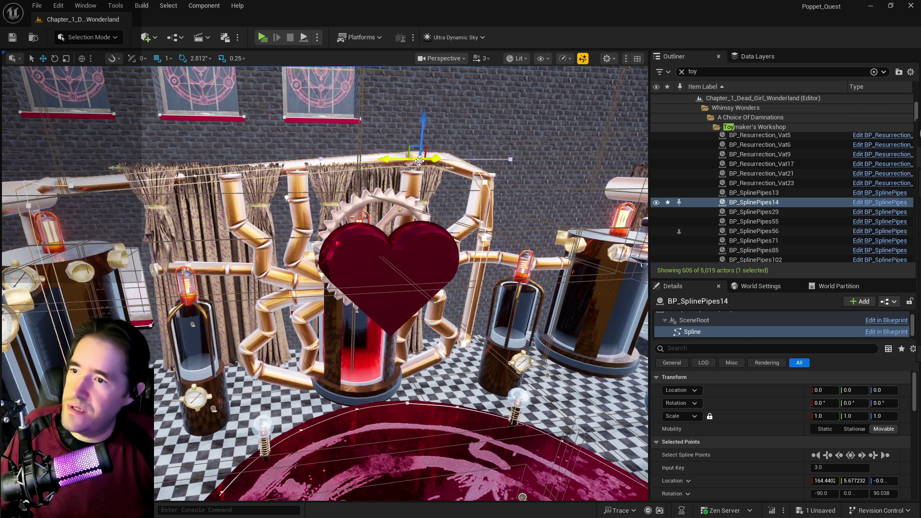
pyautogui.hotkey('ctrl', 'z')
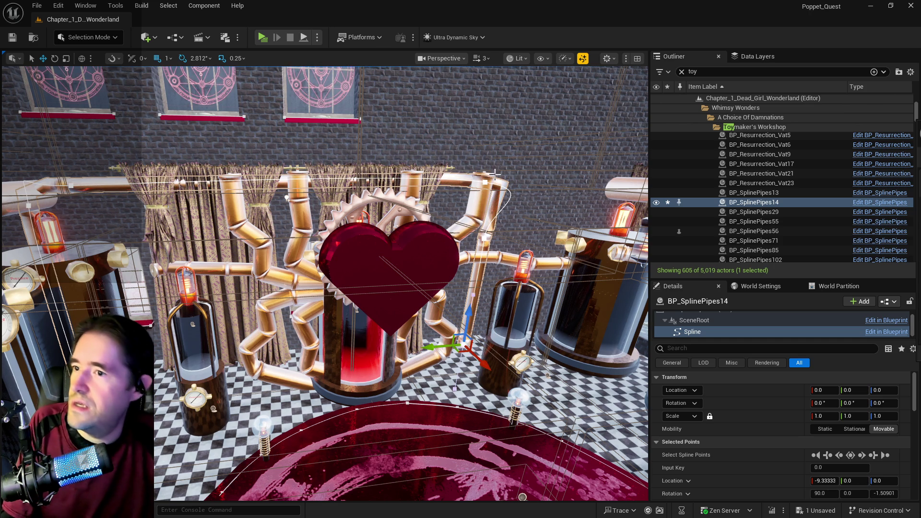
pyautogui.moveTo(419, 160)
pyautogui.mouseDown()
pyautogui.moveTo(453, 157)
pyautogui.moveTo(430, 232)
pyautogui.moveTo(432, 206)
pyautogui.moveTo(403, 181)
pyautogui.moveTo(326, 181)
pyautogui.mouseUp()
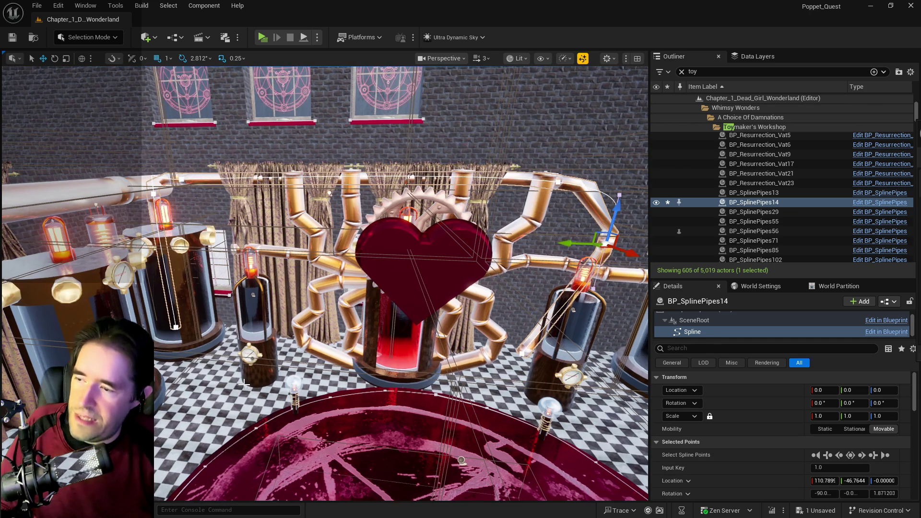
# Step: Delete the top pipe BP_SplinePipes14 and select the straight pipe BP_SplinePipes55
pyautogui.click(198, 184)
pyautogui.click(197, 178)
pyautogui.press('Delete')
pyautogui.moveTo(198, 178)
pyautogui.mouseDown()
pyautogui.moveTo(144, 195)
pyautogui.moveTo(269, 192)
pyautogui.mouseUp()
pyautogui.click(144, 194)
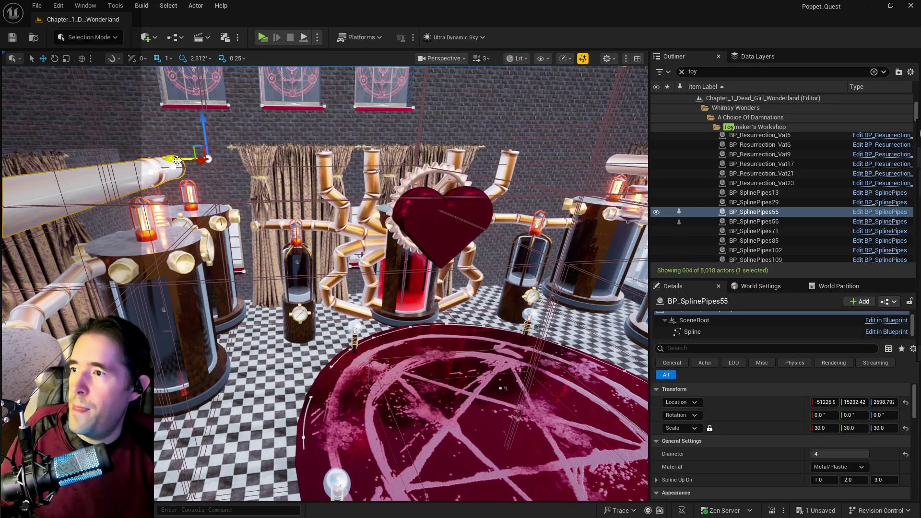
# Step: Place a copy of BP_SplinePipes55 in the room from the Outliner, undoing a stray duplicate
pyautogui.rightClick(741, 212)
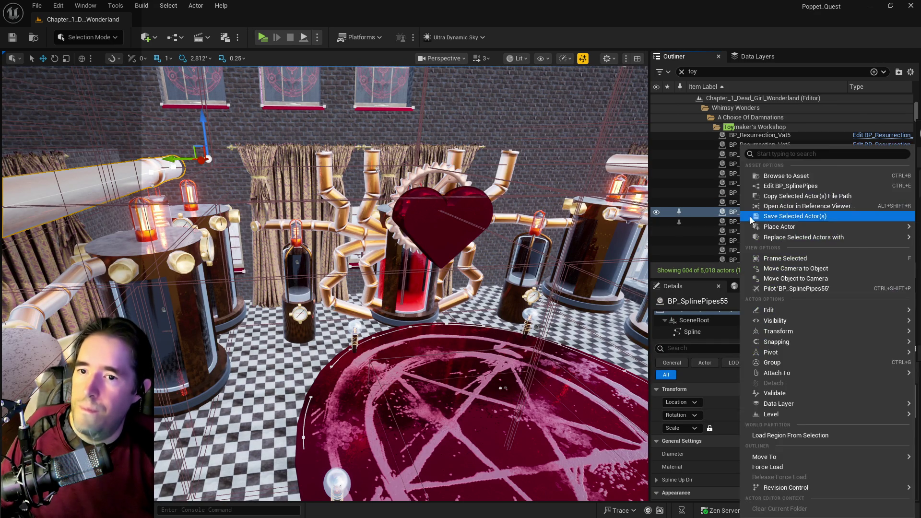
pyautogui.click(767, 176)
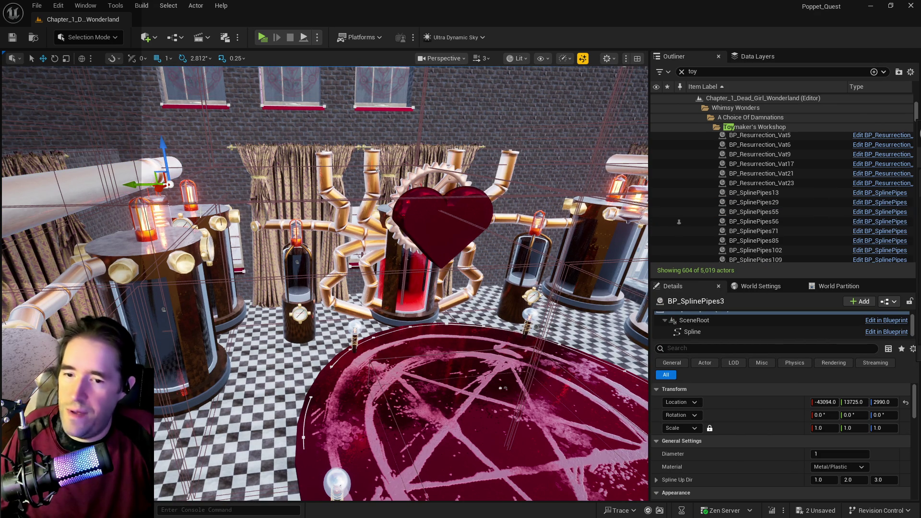
pyautogui.hotkey('ctrl', 'z')
pyautogui.click(754, 212)
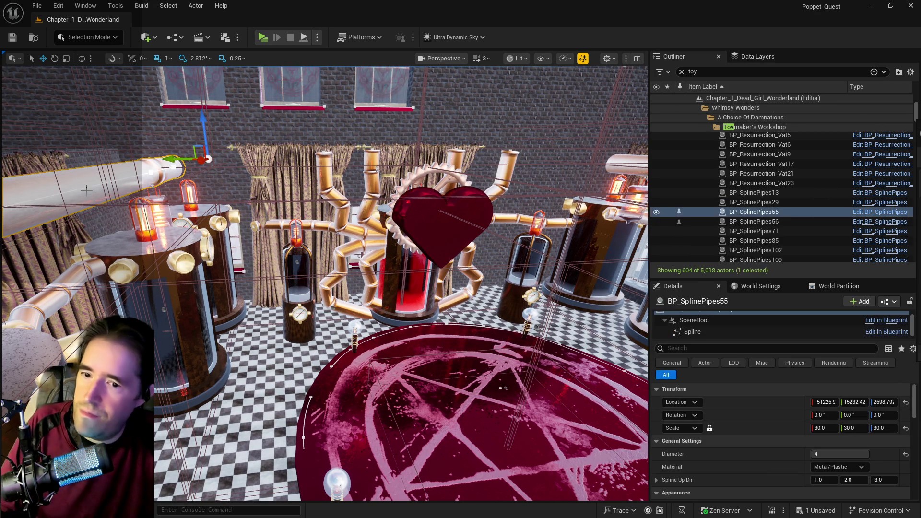
pyautogui.moveTo(753, 211)
pyautogui.mouseDown()
pyautogui.moveTo(642, 225)
pyautogui.moveTo(168, 193)
pyautogui.mouseUp()
# Step: Give the new pipe BP_SplinePipes3 a scale of 30 and a diameter of 4
pyautogui.click(826, 428)
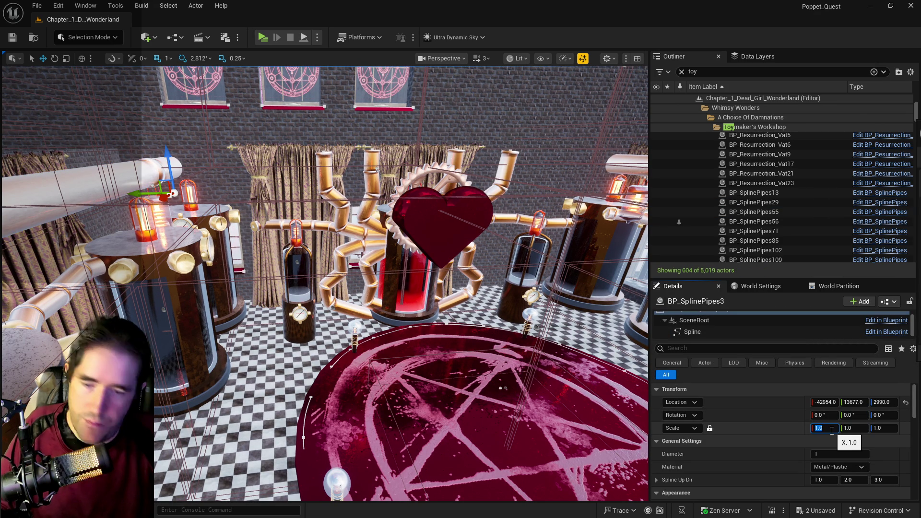
pyautogui.write('0')
pyautogui.press('Return')
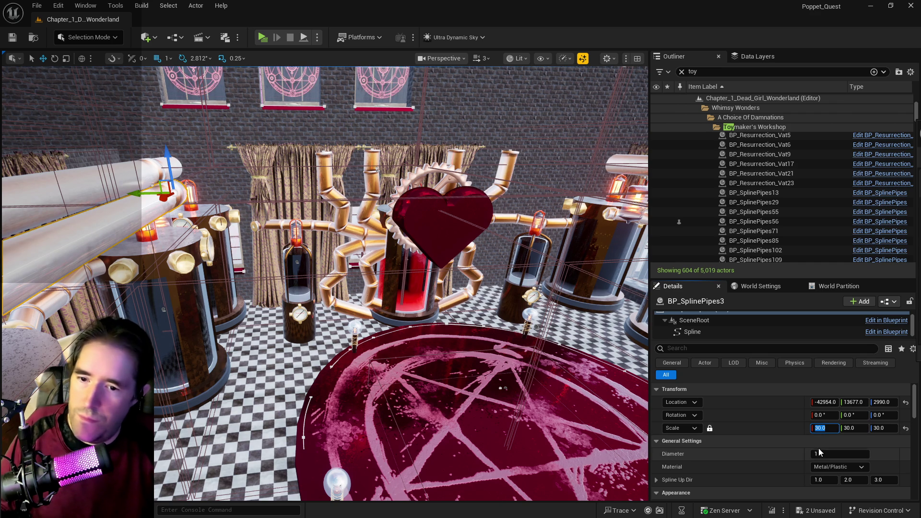
pyautogui.moveTo(336, 288)
pyautogui.mouseDown()
pyautogui.moveTo(279, 293)
pyautogui.moveTo(278, 336)
pyautogui.moveTo(269, 336)
pyautogui.moveTo(273, 286)
pyautogui.mouseUp()
pyautogui.click(822, 456)
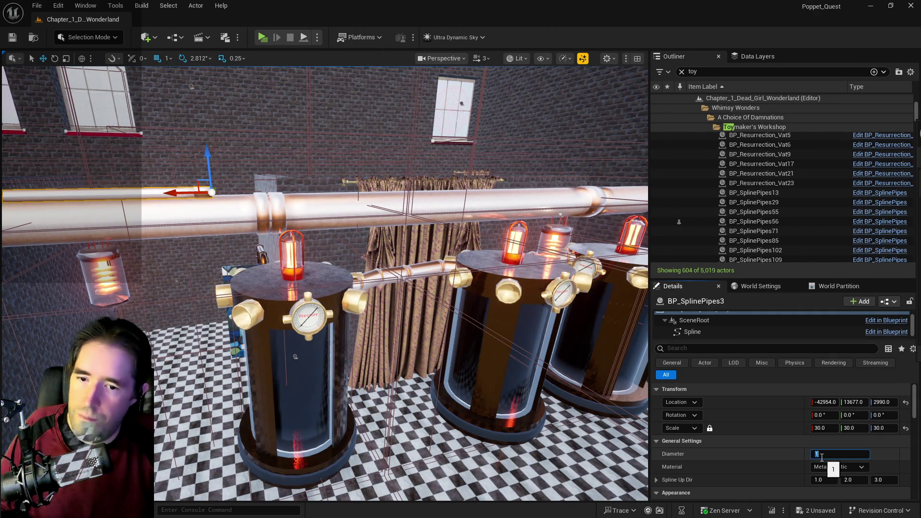
pyautogui.write('4')
pyautogui.press('Return')
# Step: Rotate BP_SplinePipes3 to -90° around its vertical Z axis
pyautogui.moveTo(365, 288); pyautogui.dragTo(400, 259)
pyautogui.click(400, 259)
pyautogui.click(212, 239)
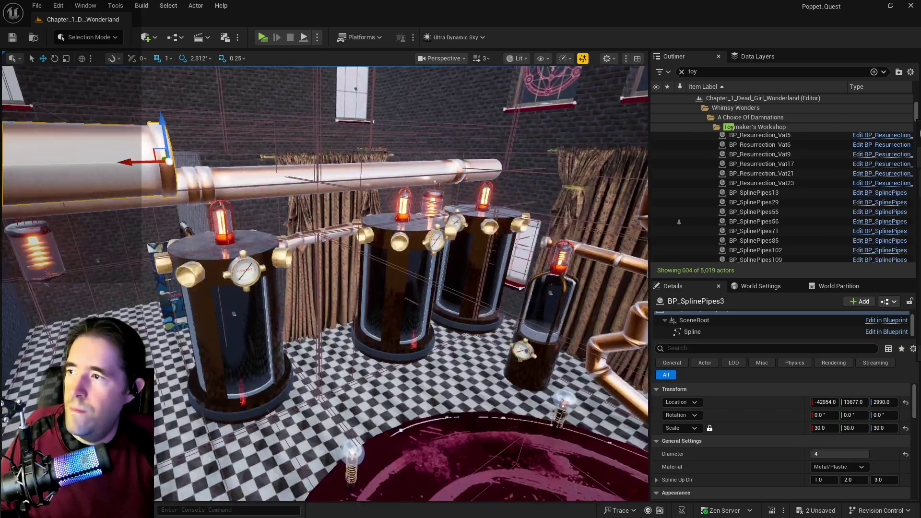
pyautogui.moveTo(146, 201); pyautogui.dragTo(146, 180)
pyautogui.press('e')
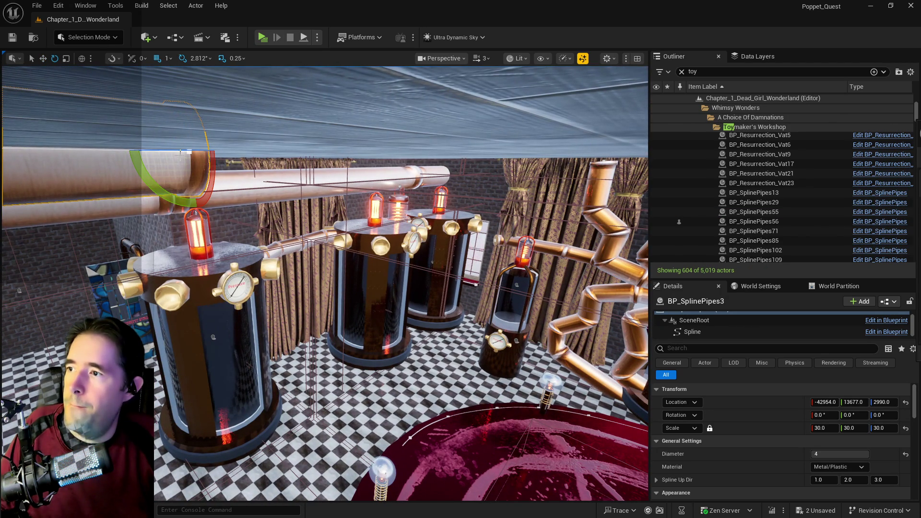
pyautogui.moveTo(179, 151)
pyautogui.mouseDown()
pyautogui.moveTo(245, 152)
pyautogui.moveTo(226, 152)
pyautogui.mouseUp()
pyautogui.press('w')
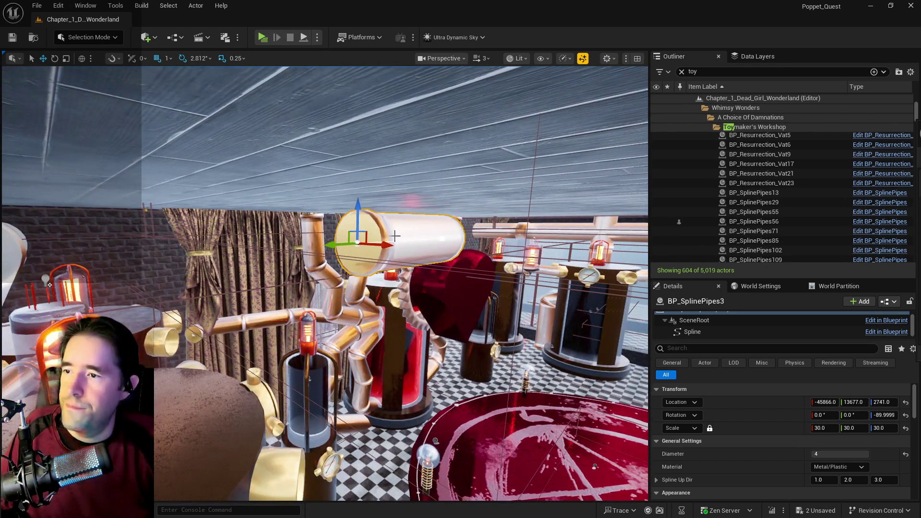
# Step: Move the pipe to -47942.0, 15232.0, 2697.0 above the left vats and select its end point
pyautogui.moveTo(395, 236)
pyautogui.mouseDown()
pyautogui.moveTo(202, 196)
pyautogui.moveTo(209, 227)
pyautogui.moveTo(94, 246)
pyautogui.mouseUp()
pyautogui.hotkey('ctrl', 'z')
pyautogui.hotkey('ctrl', 'z')
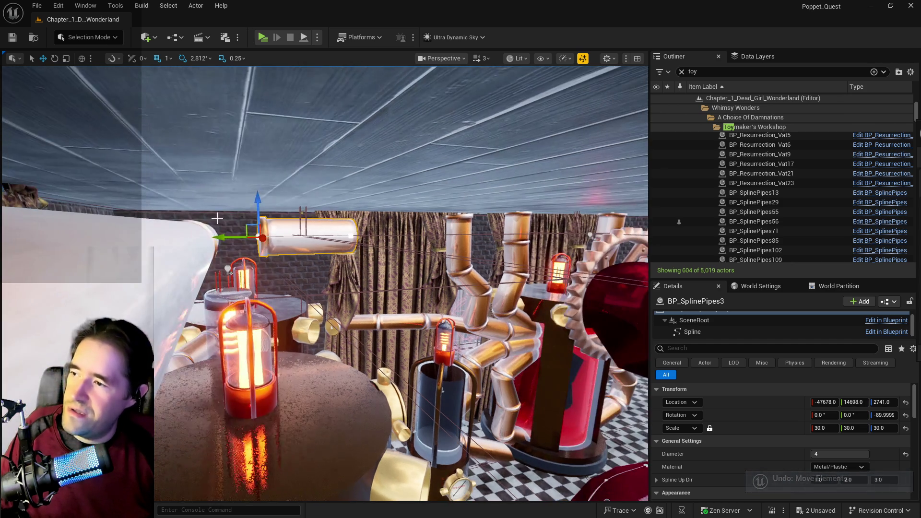
pyautogui.moveTo(224, 235)
pyautogui.mouseDown()
pyautogui.moveTo(162, 241)
pyautogui.moveTo(170, 223)
pyautogui.moveTo(199, 209)
pyautogui.mouseUp()
pyautogui.press('w')
pyautogui.moveTo(228, 259)
pyautogui.mouseDown()
pyautogui.moveTo(260, 233)
pyautogui.moveTo(252, 217)
pyautogui.moveTo(283, 231)
pyautogui.moveTo(232, 237)
pyautogui.moveTo(336, 213)
pyautogui.moveTo(561, 210)
pyautogui.mouseUp()
pyautogui.click(189, 229)
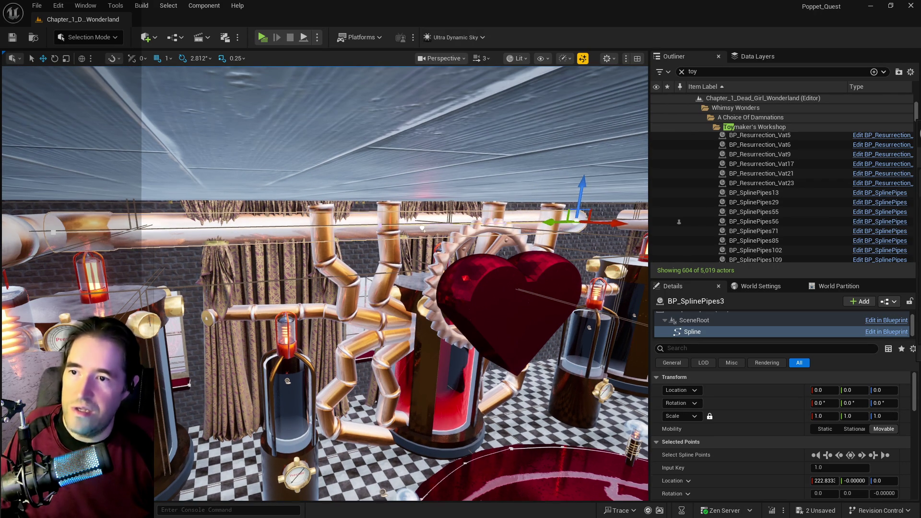
# Step: Stretch the new pipe's end point further along the top of the wall
pyautogui.press('d')
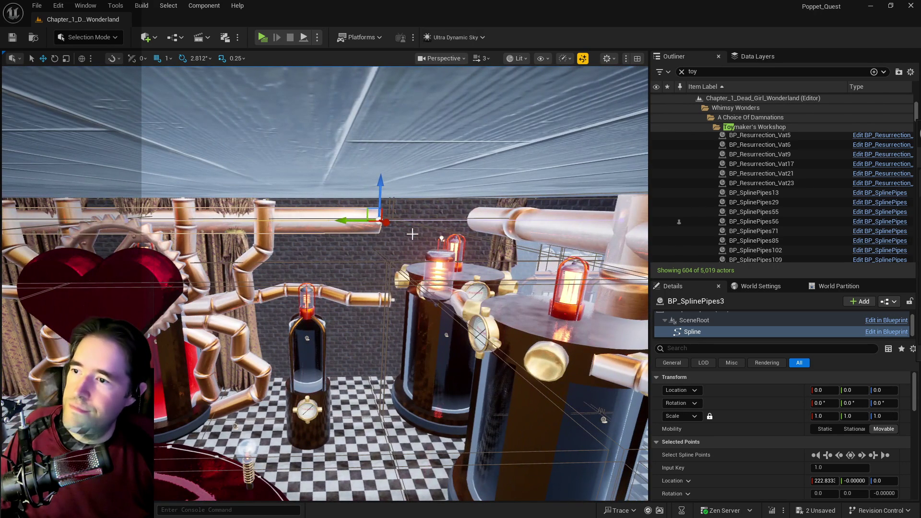
pyautogui.moveTo(383, 222); pyautogui.dragTo(423, 220)
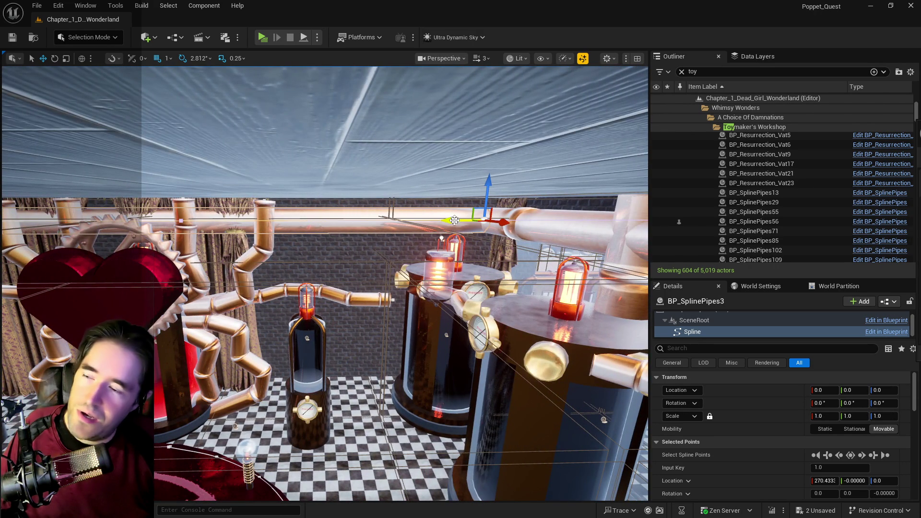
pyautogui.press('a')
pyautogui.press('a')
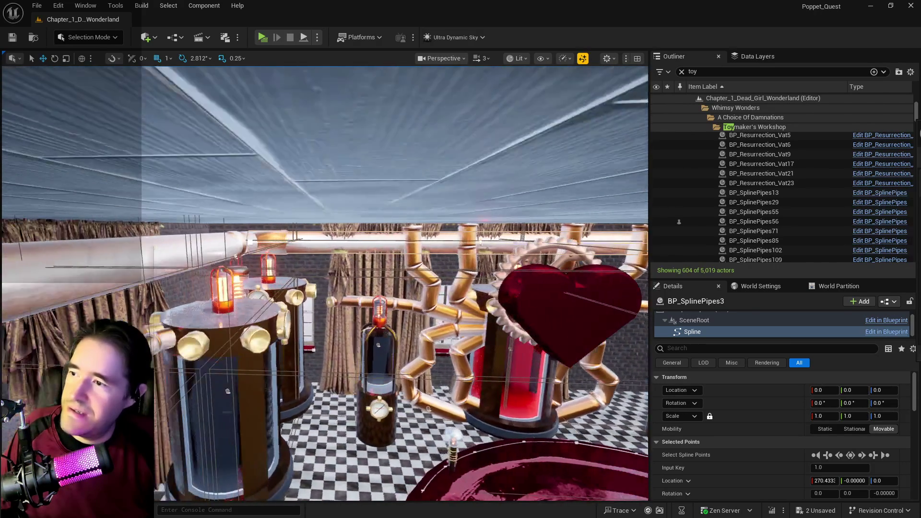
# Step: Add four extra spline points along the pipe, the last (key 5.0) at 240.225
pyautogui.rightClick(345, 243)
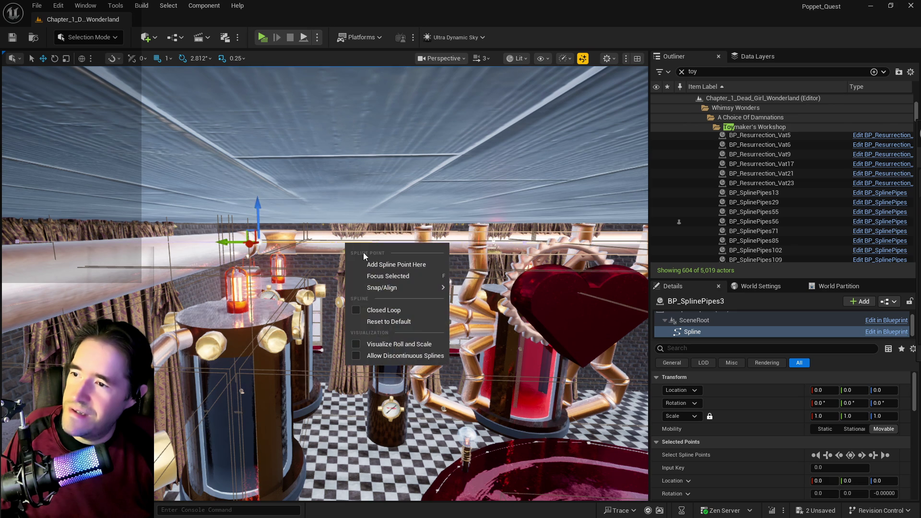
pyautogui.click(384, 262)
pyautogui.rightClick(448, 244)
pyautogui.click(452, 261)
pyautogui.press('d')
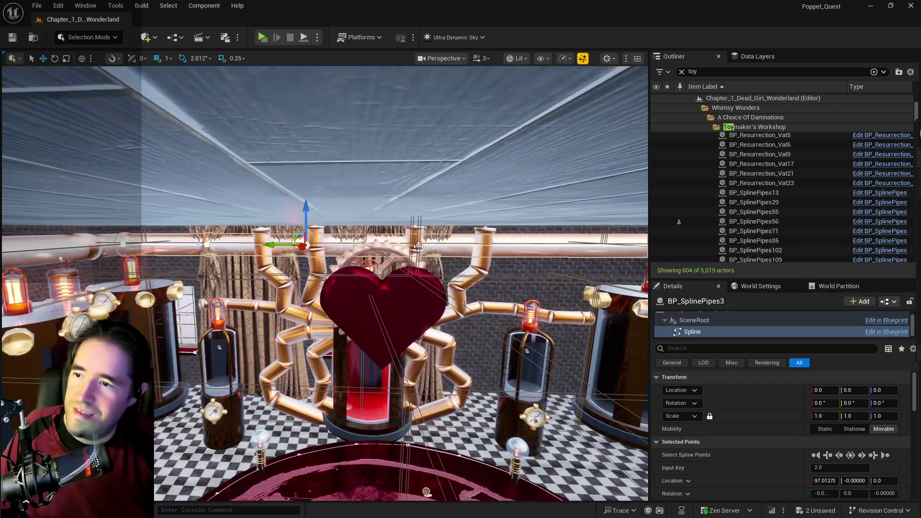
pyautogui.rightClick(432, 245)
pyautogui.press('d')
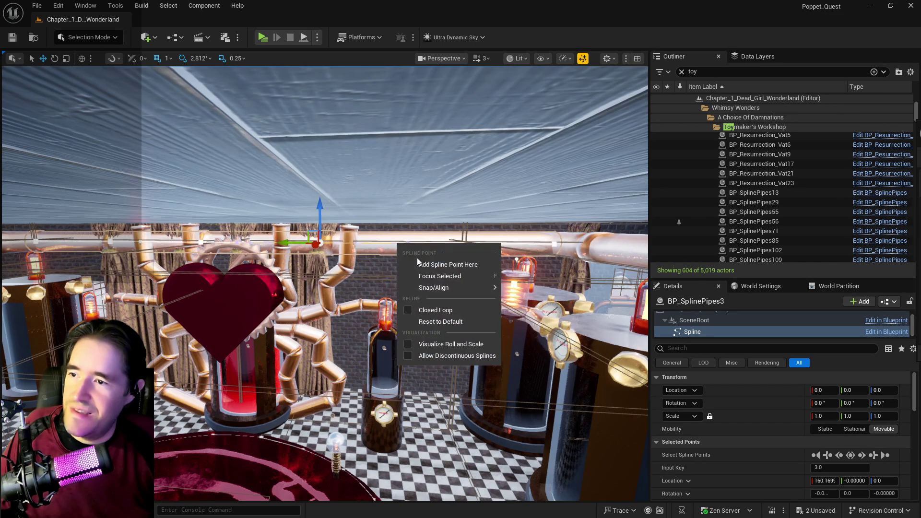
pyautogui.click(426, 263)
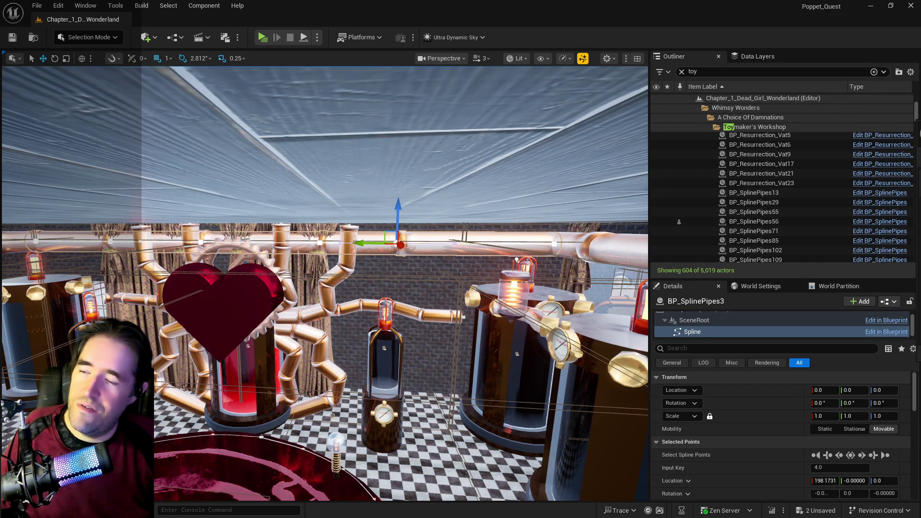
pyautogui.rightClick(486, 245)
pyautogui.click(514, 266)
pyautogui.press('d')
pyautogui.press('a')
pyautogui.press('e')
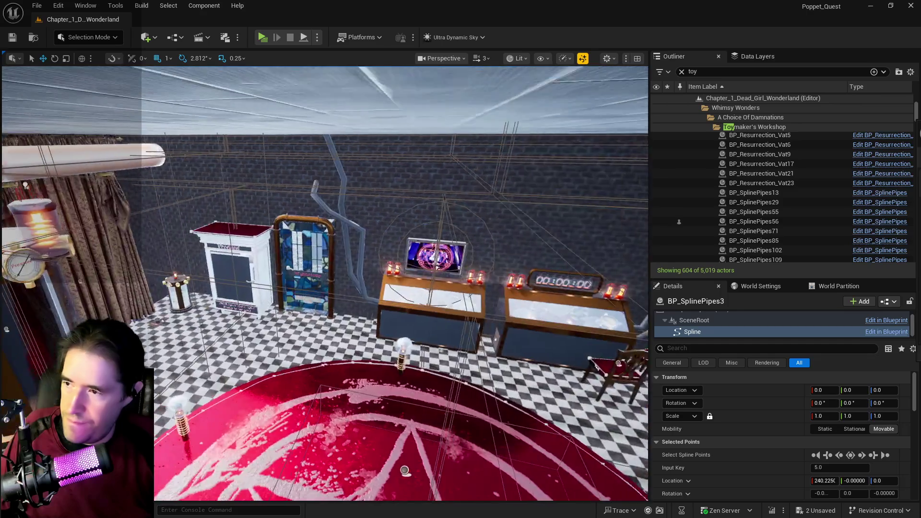
# Step: Save all changes with Ctrl+S and turn the view toward the stained-glass entrance doorway
pyautogui.press('q')
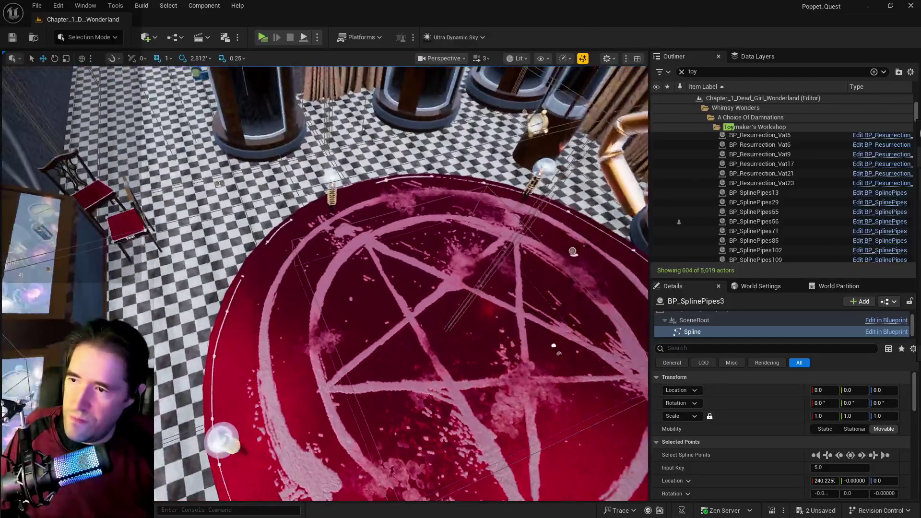
pyautogui.press('d')
pyautogui.hotkey('ctrl', 's')
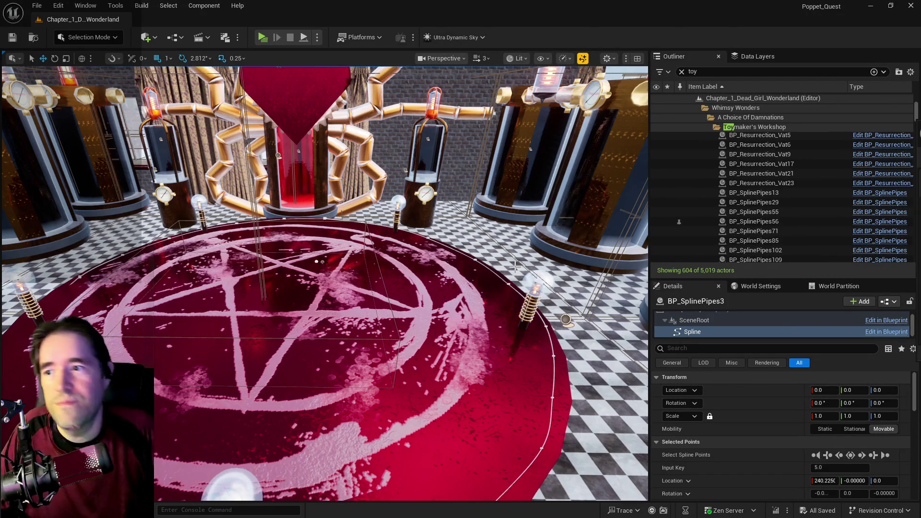
pyautogui.moveTo(170, 307)
pyautogui.mouseDown()
pyautogui.moveTo(202, 269)
pyautogui.moveTo(170, 308)
pyautogui.moveTo(149, 226)
pyautogui.mouseUp()
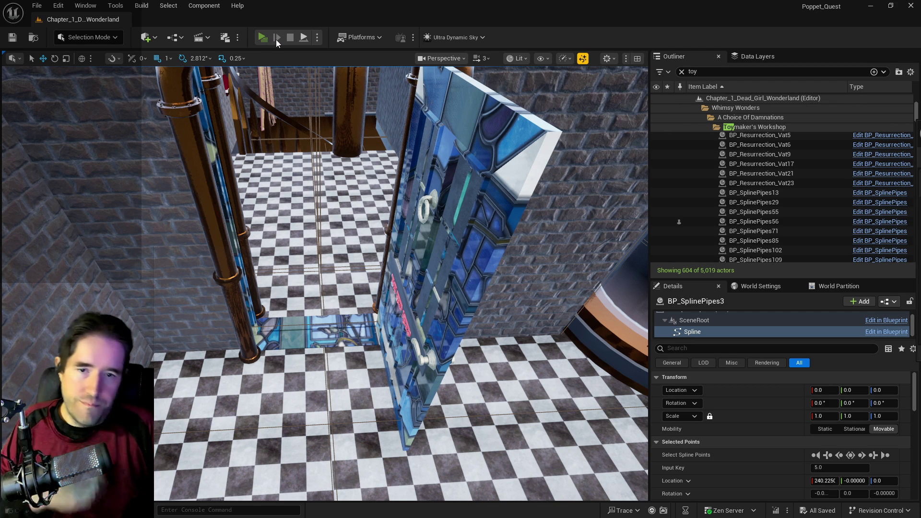
# Step: Playtest the level, running down the corridor and across the landing to the door, then exit
pyautogui.click(276, 40)
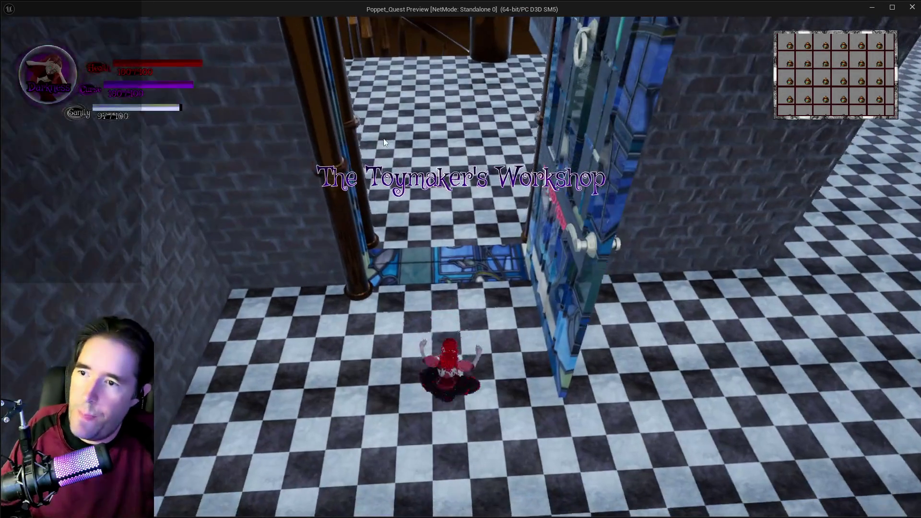
pyautogui.press('w')
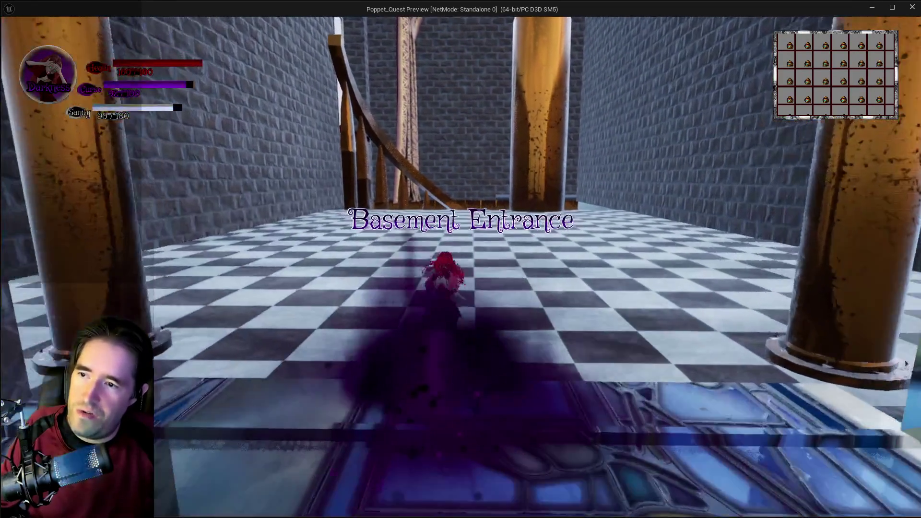
pyautogui.press('w')
pyautogui.press('w')
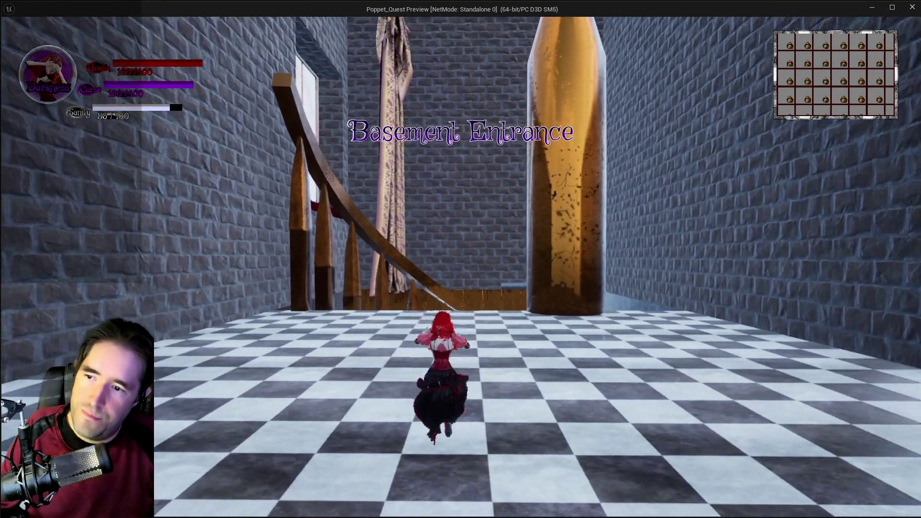
pyautogui.press('w')
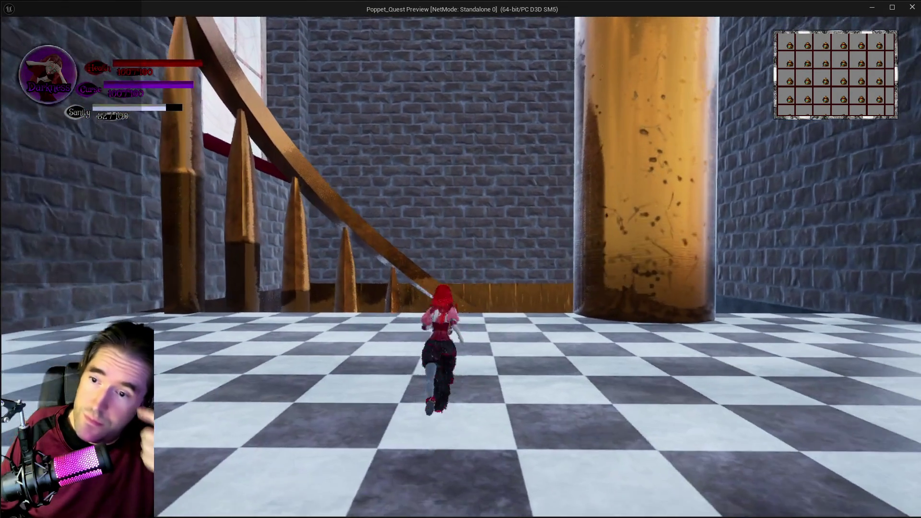
pyautogui.press('w')
pyautogui.press('w')
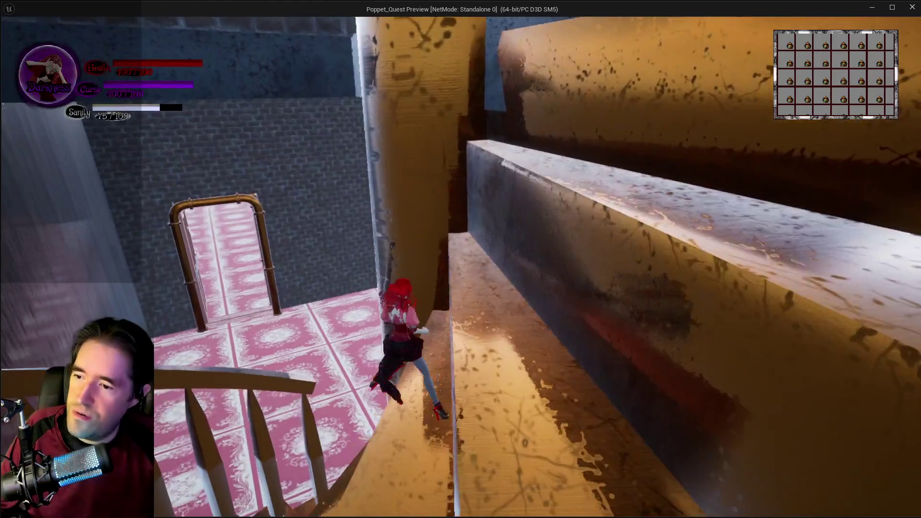
pyautogui.press('w')
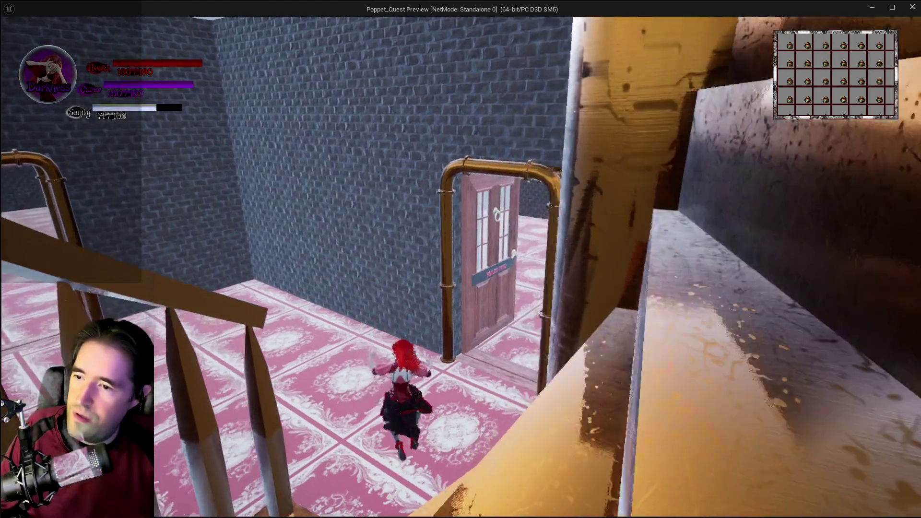
pyautogui.press('w')
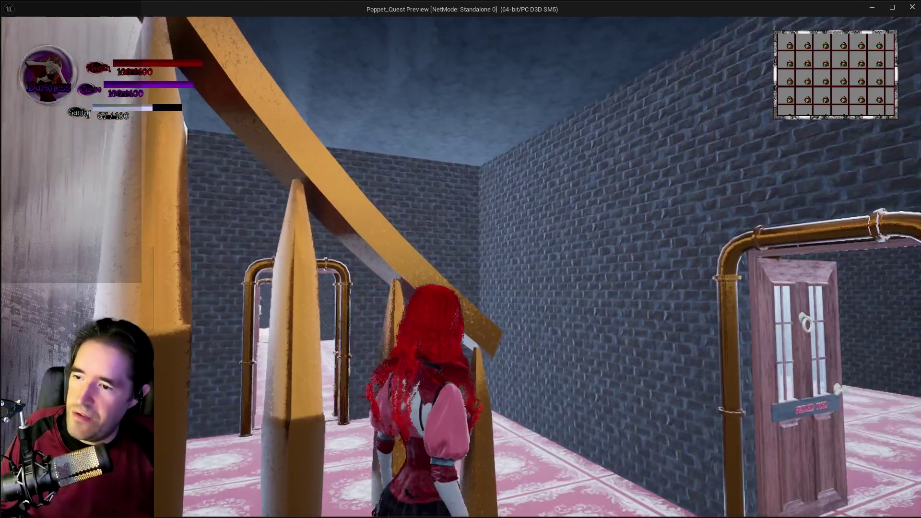
pyautogui.press('Escape')
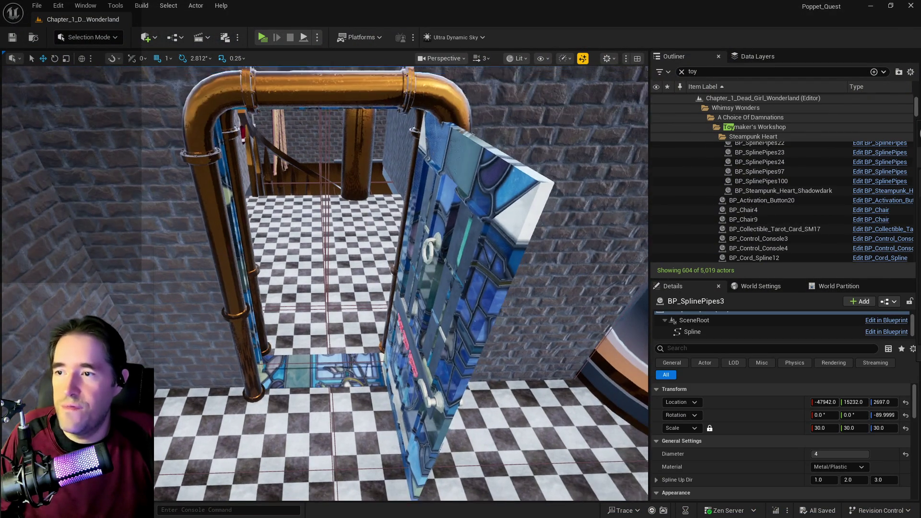
# Step: Reposition curtain SM_CurtainBig14 against the brick wall at -48050.4, 8053.847, 223.0
pyautogui.press('s')
pyautogui.click(316, 240)
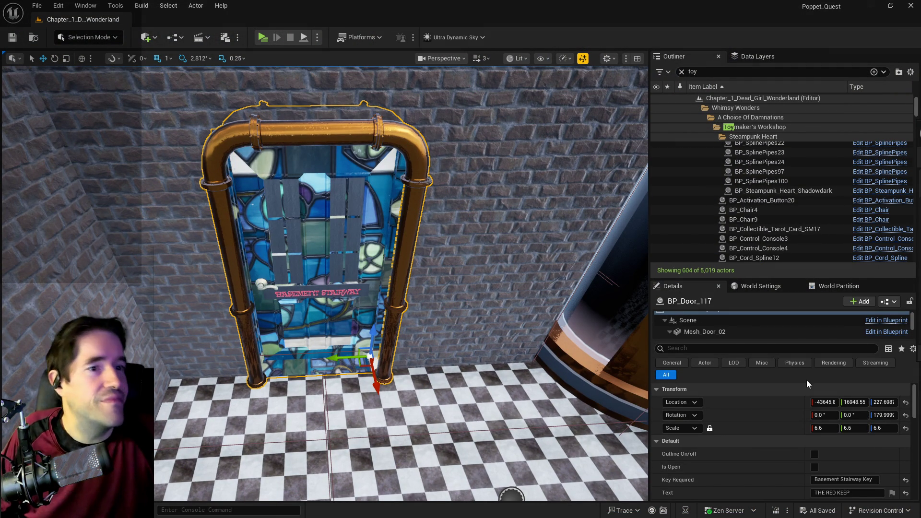
pyautogui.hotkey('ctrl', 'z')
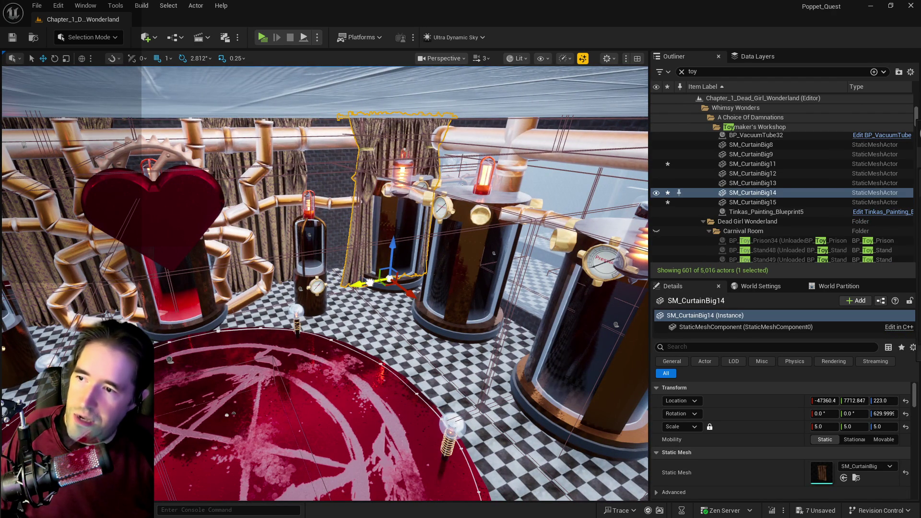
pyautogui.hotkey('ctrl', 'z')
pyautogui.hotkey('ctrl', 'z')
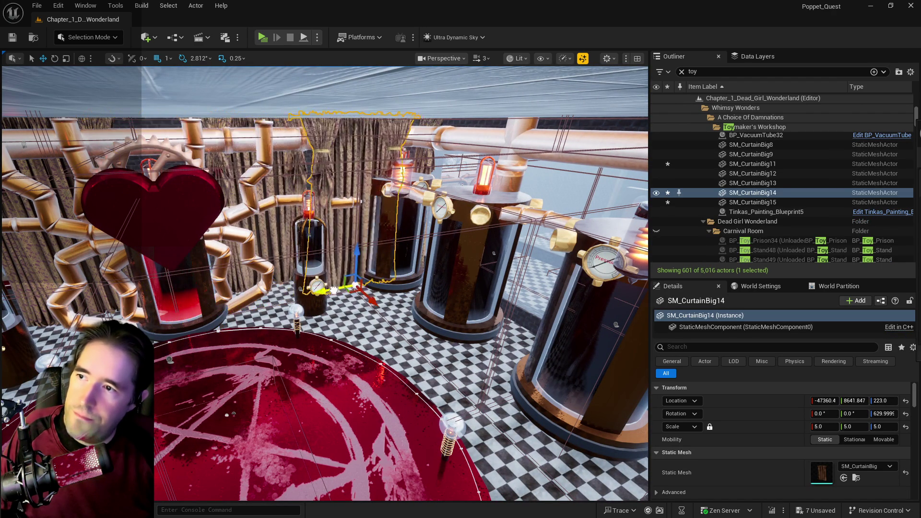
pyautogui.hotkey('ctrl', 'z')
pyautogui.moveTo(394, 296)
pyautogui.mouseDown()
pyautogui.moveTo(359, 283)
pyautogui.moveTo(446, 290)
pyautogui.moveTo(205, 448)
pyautogui.moveTo(318, 445)
pyautogui.mouseUp()
pyautogui.click(441, 295)
# Step: Delete the vacuum-tube lamps BP_VacuumTube22 and BP_VacuumTube30
pyautogui.press('Delete')
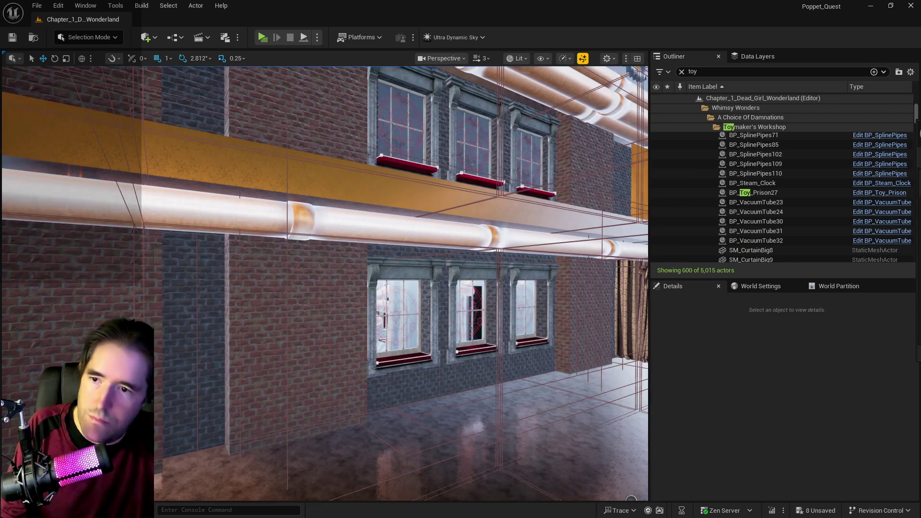
pyautogui.click(454, 431)
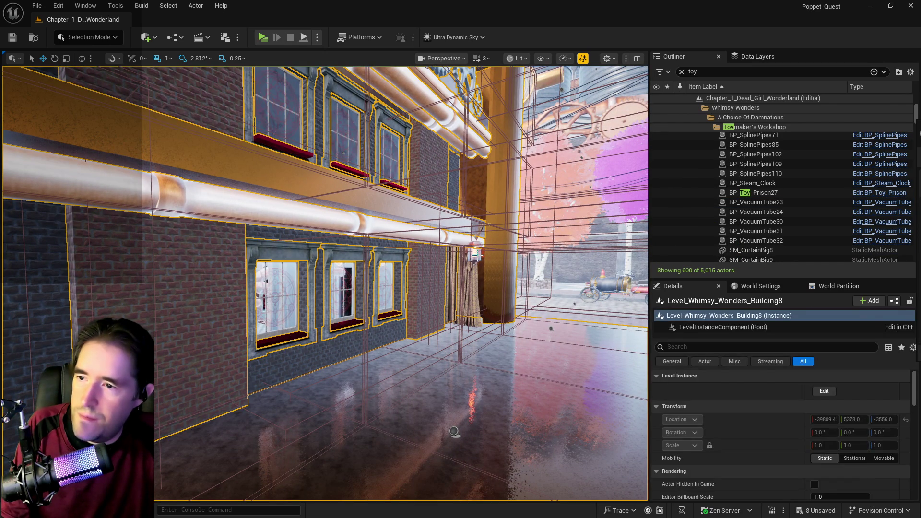
pyautogui.click(476, 254)
pyautogui.press('Delete')
# Step: Delete the curtain SM_CurtainBig9 by the brick wall
pyautogui.moveTo(426, 315)
pyautogui.mouseDown()
pyautogui.moveTo(20, 251)
pyautogui.moveTo(391, 363)
pyautogui.moveTo(432, 312)
pyautogui.moveTo(252, 332)
pyautogui.moveTo(421, 365)
pyautogui.moveTo(490, 365)
pyautogui.moveTo(492, 328)
pyautogui.mouseUp()
pyautogui.click(391, 363)
pyautogui.moveTo(218, 364); pyautogui.dragTo(282, 400)
pyautogui.press('Delete')
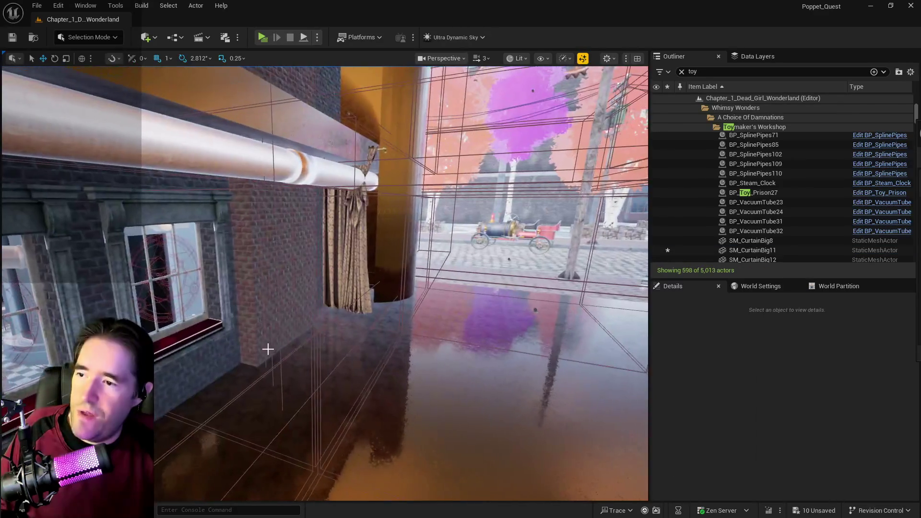
# Step: Slide curtain SM_CurtainBig12 along X to -42309.4, 16499.84, 223.0 beside the vats
pyautogui.click(311, 306)
pyautogui.moveTo(311, 306)
pyautogui.mouseDown()
pyautogui.moveTo(197, 288)
pyautogui.moveTo(259, 303)
pyautogui.moveTo(359, 369)
pyautogui.moveTo(384, 423)
pyautogui.mouseUp()
pyautogui.press('f')
pyautogui.moveTo(299, 268)
pyautogui.mouseDown()
pyautogui.moveTo(327, 290)
pyautogui.moveTo(225, 324)
pyautogui.moveTo(108, 335)
pyautogui.mouseUp()
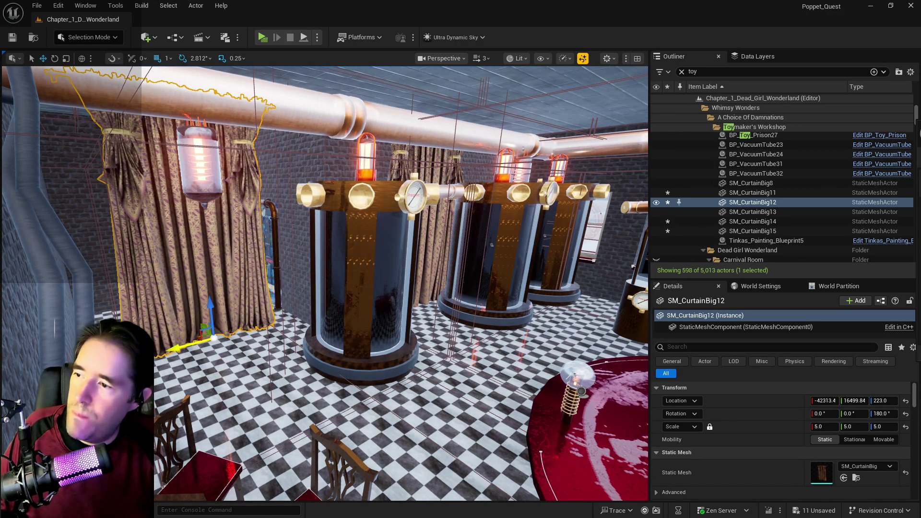
# Step: Delete the hanging vacuum tube BP_VacuumTube32
pyautogui.click(204, 170)
pyautogui.press('f')
pyautogui.press('Delete')
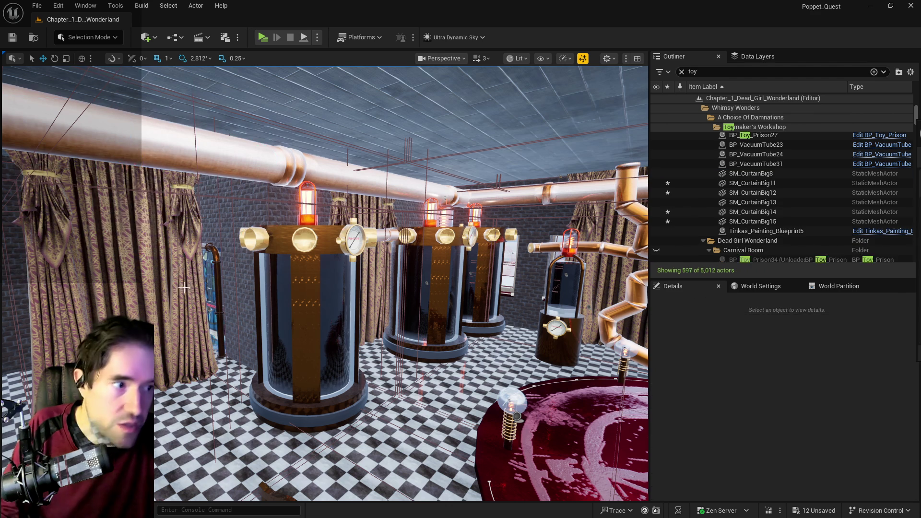
# Step: Shift curtain SM_CurtainBig12 along the wall to -42196.4, 17917.84, 223.0
pyautogui.click(753, 192)
pyautogui.moveTo(139, 369); pyautogui.dragTo(99, 370)
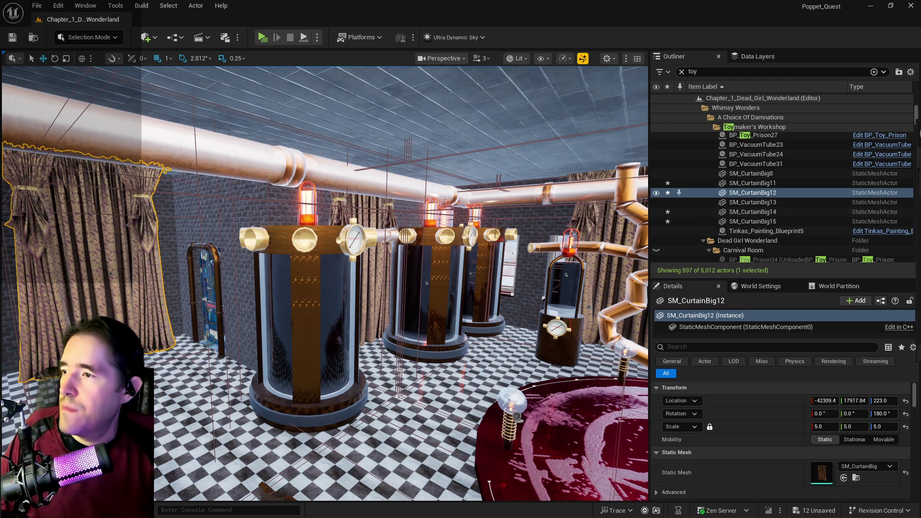
pyautogui.press('f')
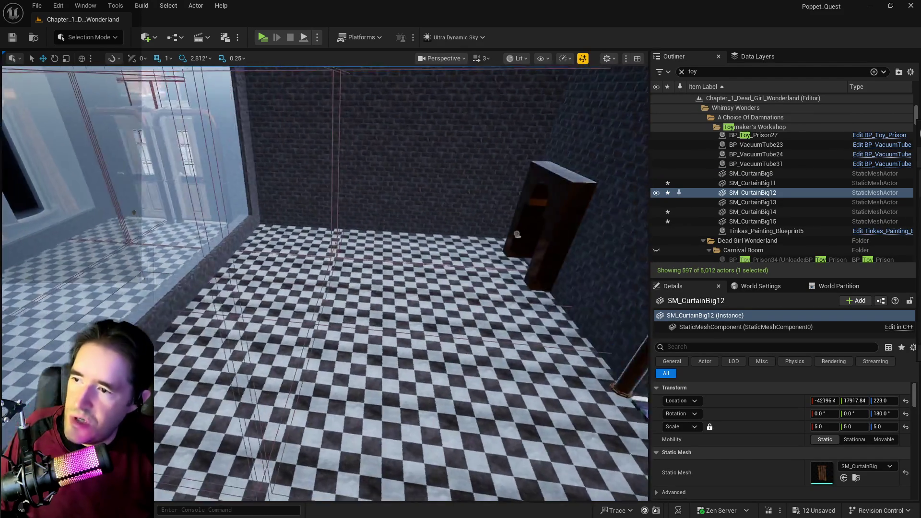
# Step: Save all level changes
pyautogui.press('f')
pyautogui.hotkey('ctrl', 's')
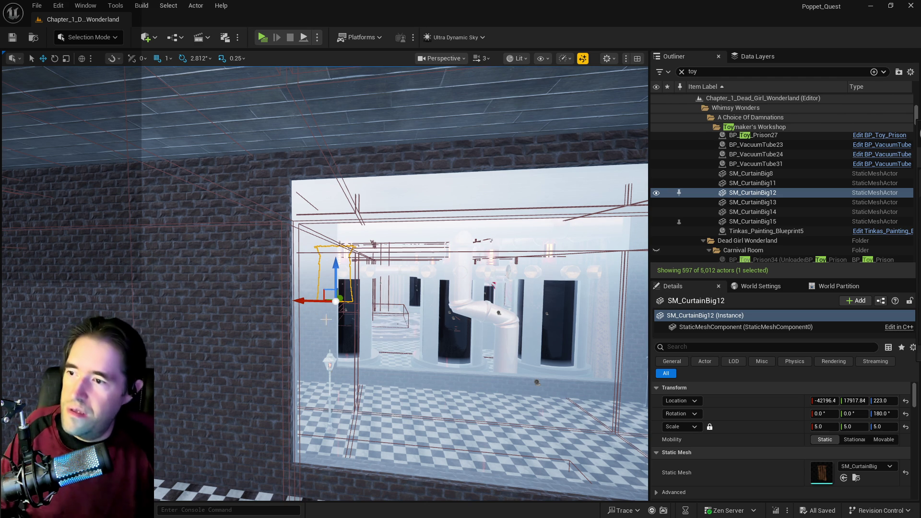
pyautogui.press('f')
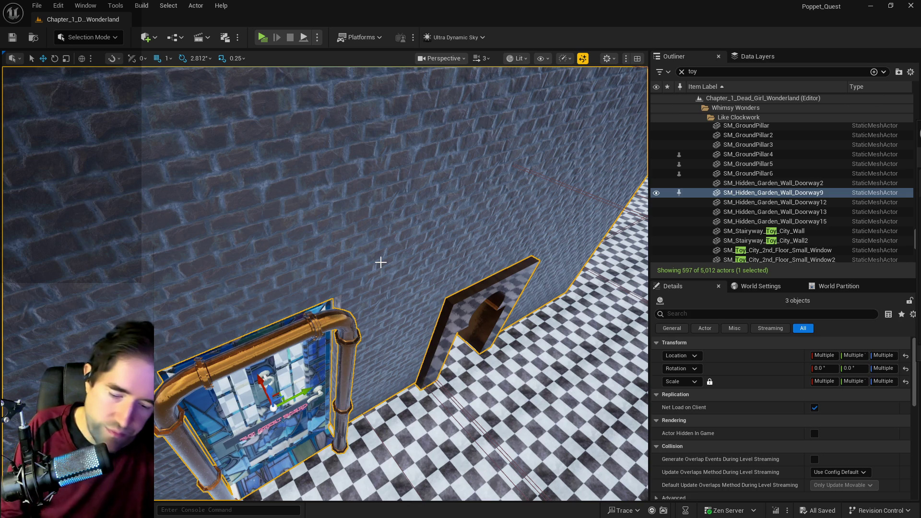
# Step: Delete the three doorway pieces, save, then select BP_Toy_Prison27 and focus BP_Cord_Spline20
pyautogui.press('Delete')
pyautogui.press('w')
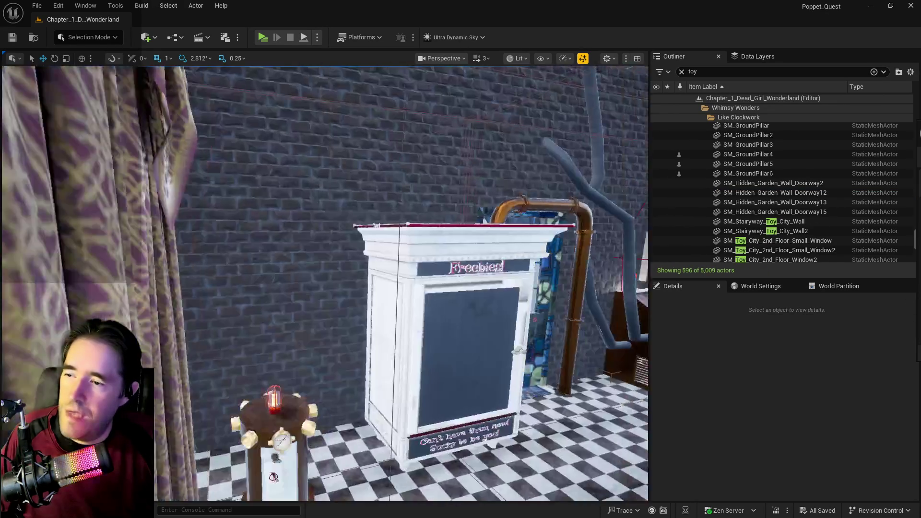
pyautogui.hotkey('ctrl', 's')
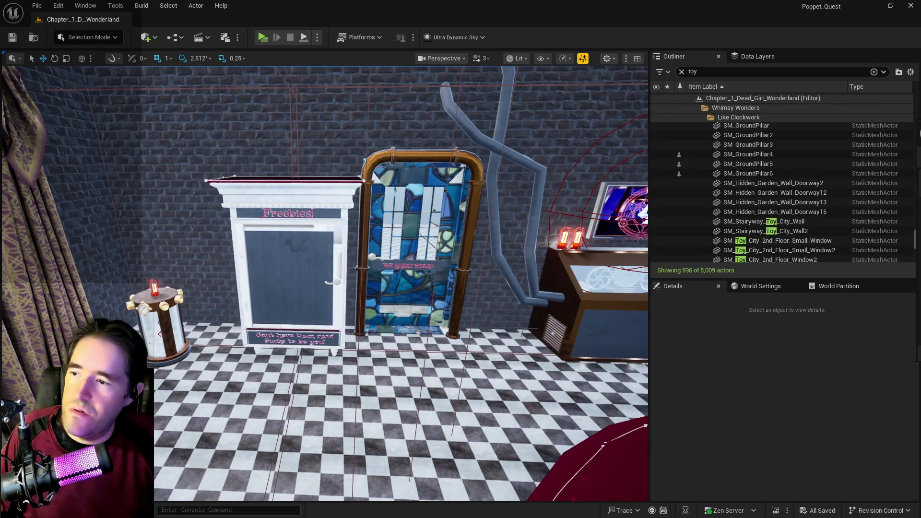
pyautogui.click(332, 344)
pyautogui.doubleClick(754, 202)
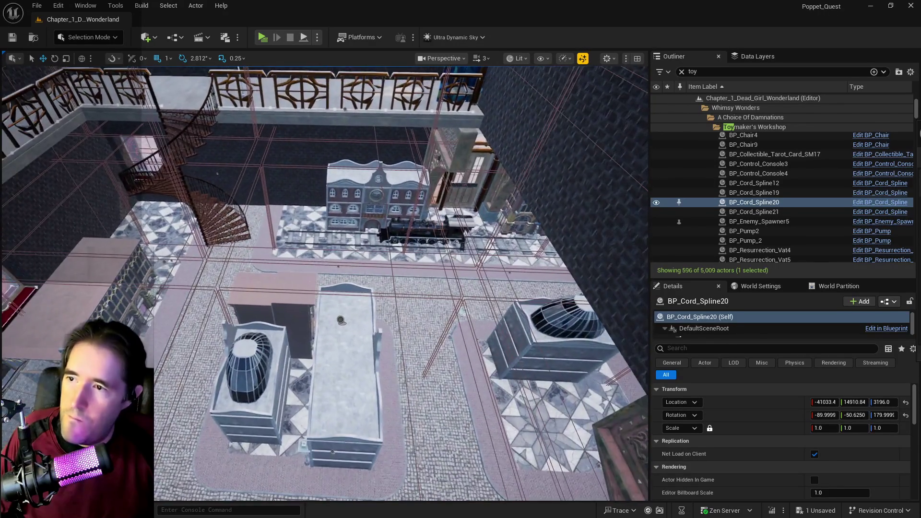
# Step: Select Box Brush36, focus on BPP_Building_Clock_Pub2, then select Box Brush47
pyautogui.click(341, 320)
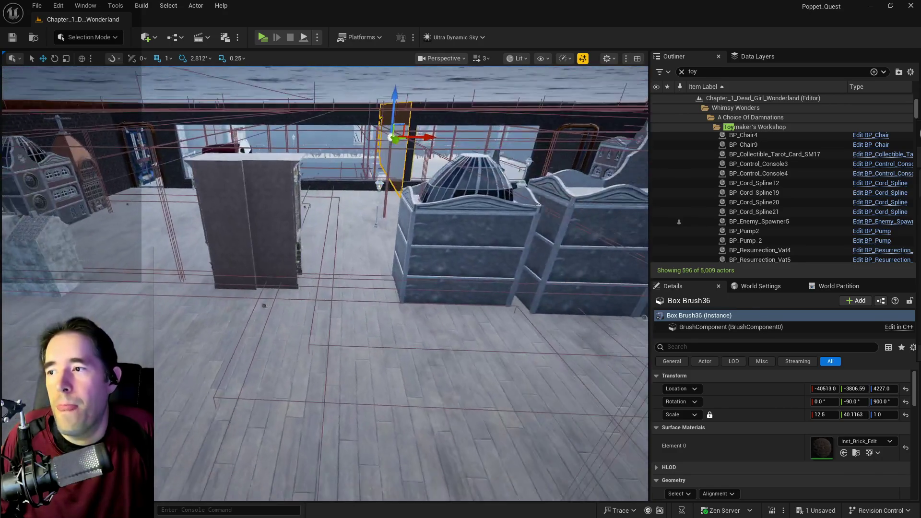
pyautogui.doubleClick(770, 212)
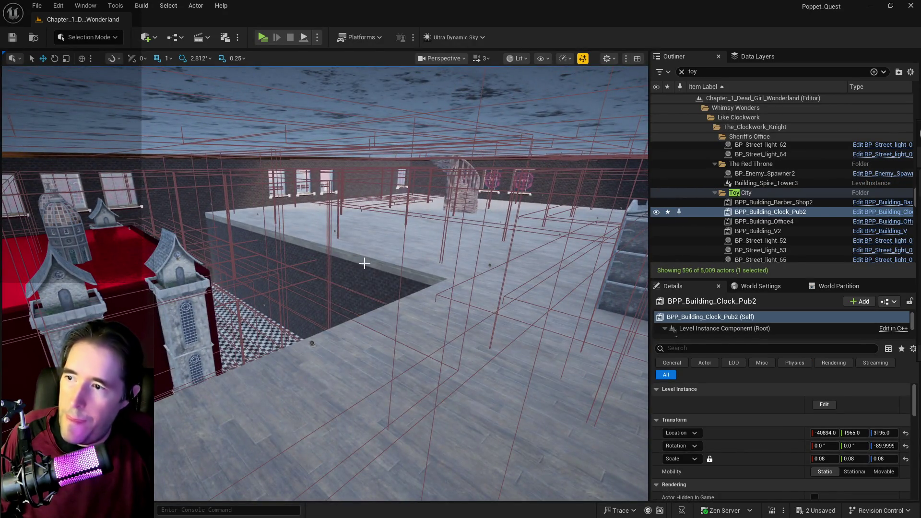
pyautogui.click(364, 263)
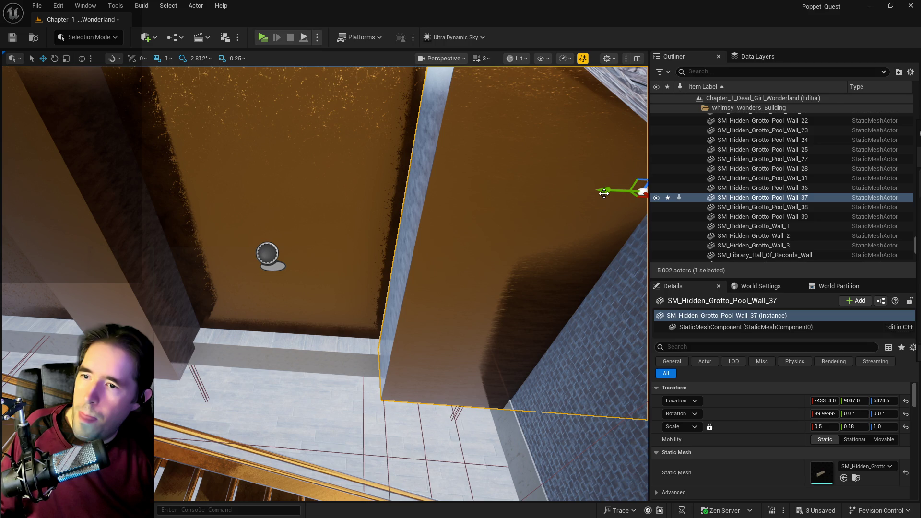
# Step: Slide SM_Hidden_Grotto_Pool_Wall_37 to Y 9761, then select Box Brush8 and Box Brush12
pyautogui.moveTo(604, 193); pyautogui.dragTo(312, 231)
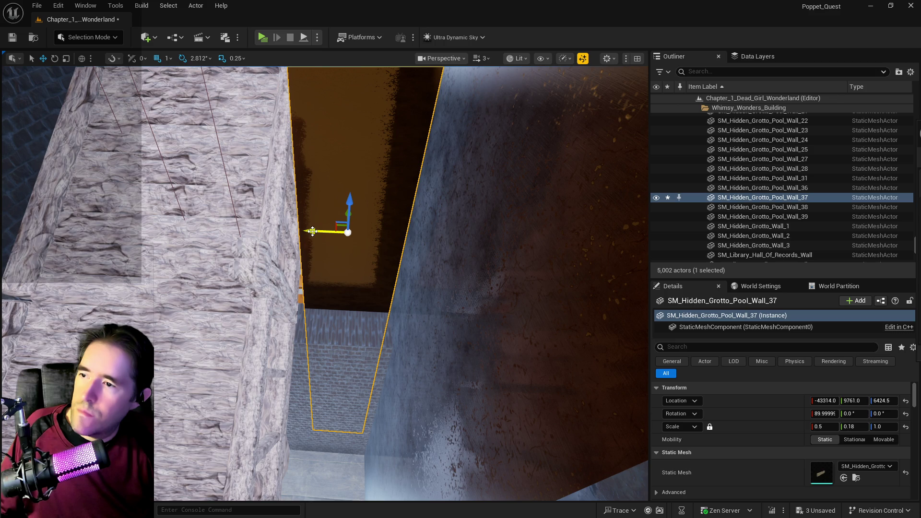
pyautogui.doubleClick(704, 195)
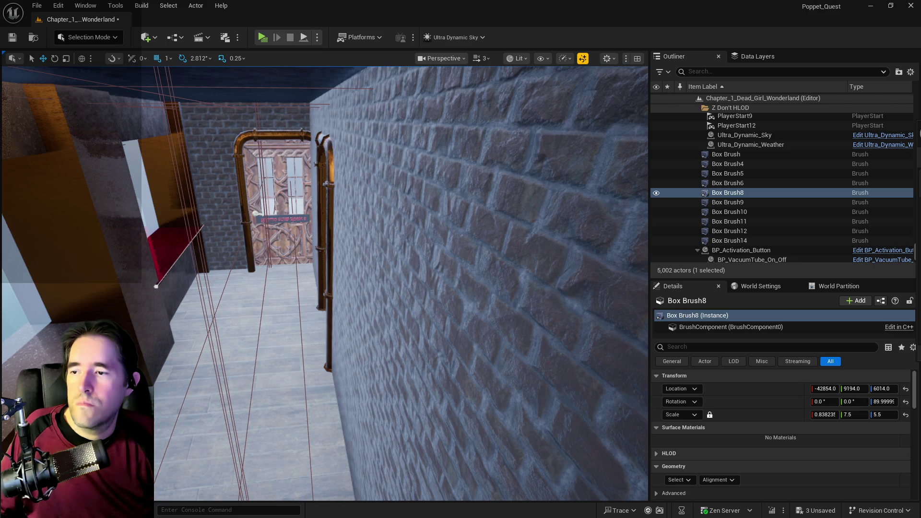
pyautogui.click(729, 183)
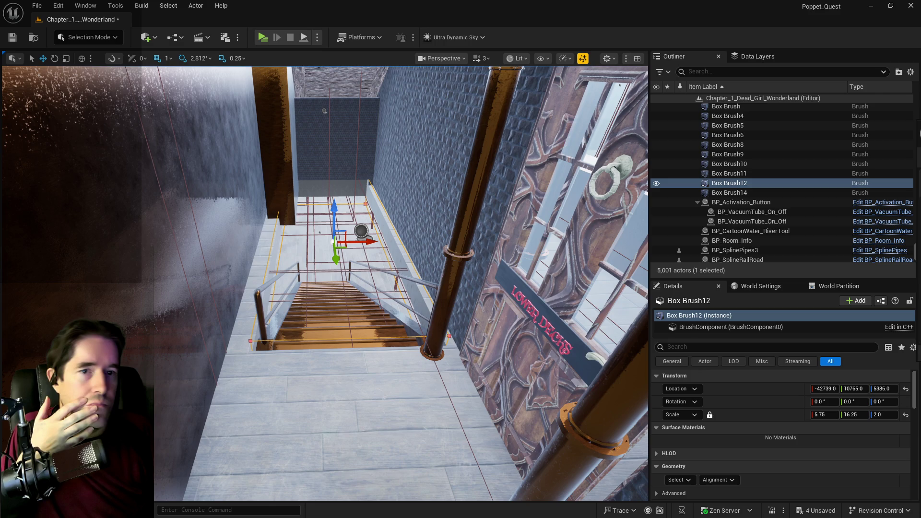
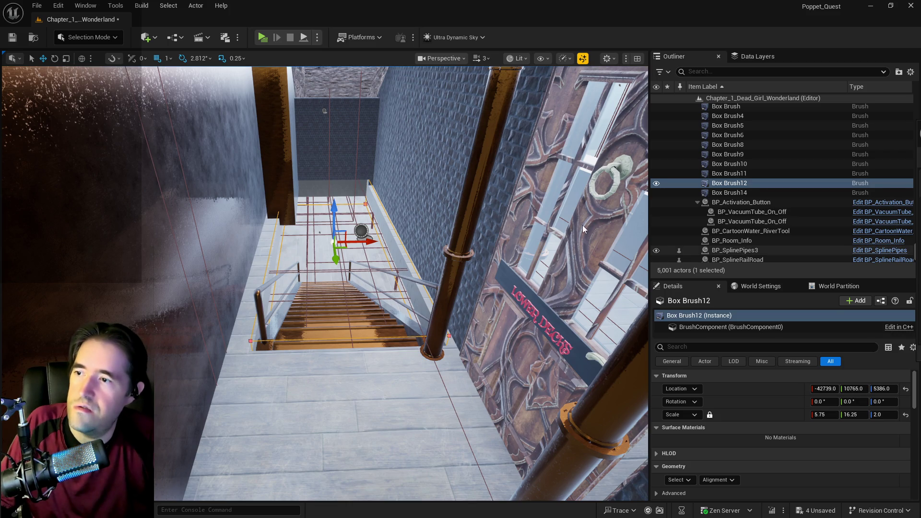
# Step: Inspect the stairwell and landing wall, reselecting and framing Box Brush12
pyautogui.moveTo(469, 202); pyautogui.dragTo(469, 202)
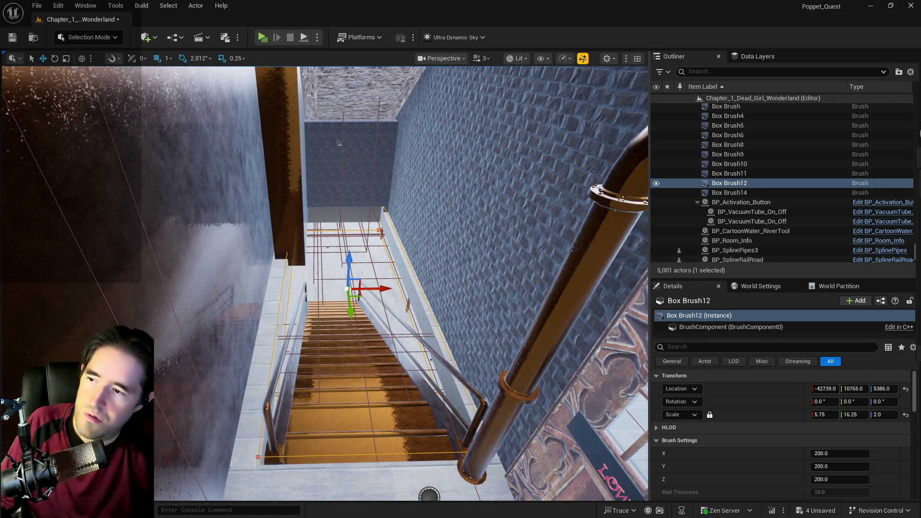
pyautogui.press('r')
pyautogui.moveTo(364, 294)
pyautogui.mouseDown()
pyautogui.moveTo(318, 259)
pyautogui.moveTo(318, 201)
pyautogui.moveTo(318, 355)
pyautogui.moveTo(278, 317)
pyautogui.mouseUp()
pyautogui.click(318, 259)
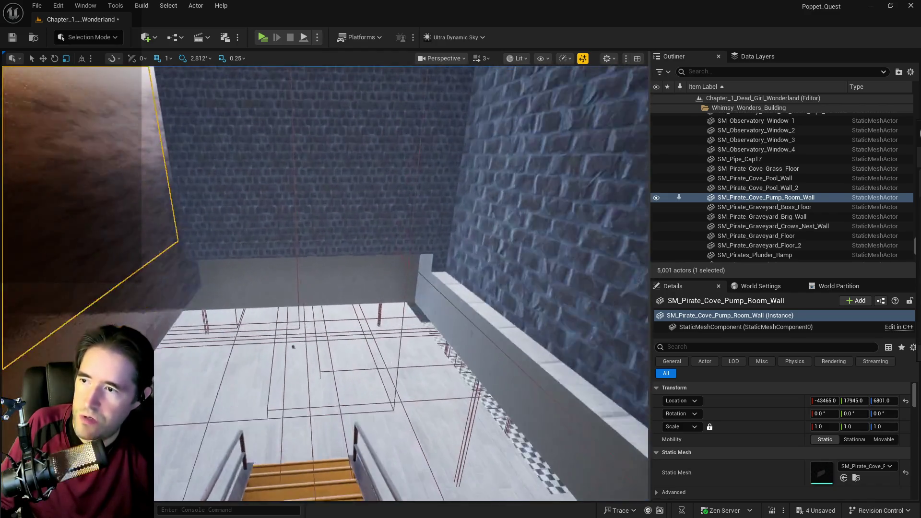
pyautogui.moveTo(293, 347); pyautogui.dragTo(288, 365)
pyautogui.click(286, 368)
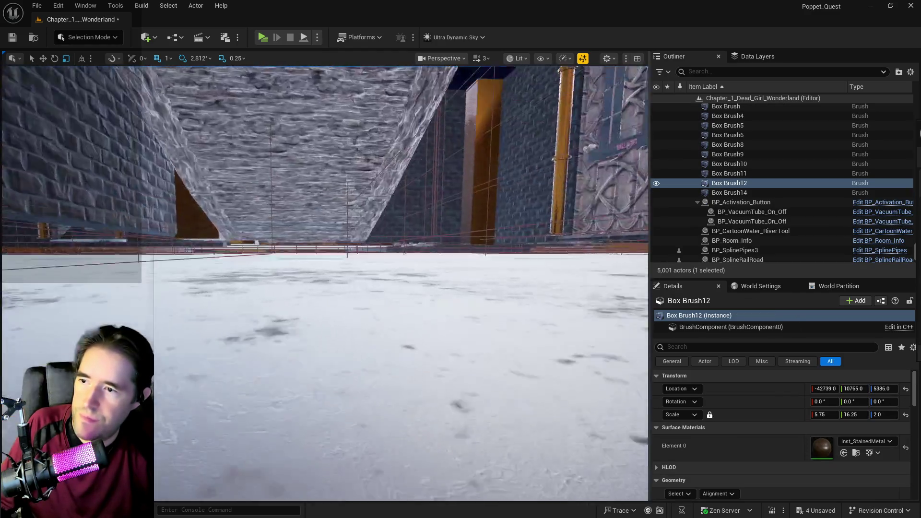
pyautogui.press('f')
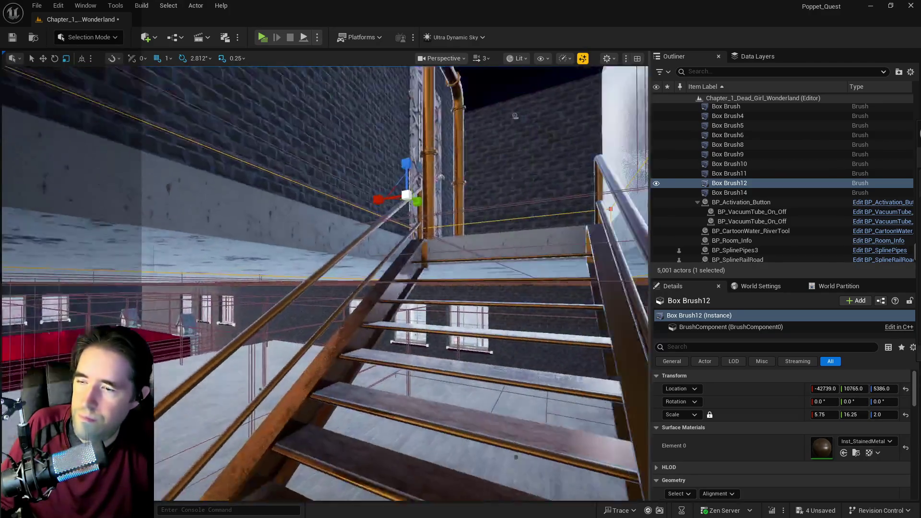
pyautogui.moveTo(317, 336)
pyautogui.mouseDown()
pyautogui.moveTo(355, 317)
pyautogui.moveTo(326, 254)
pyautogui.moveTo(303, 240)
pyautogui.moveTo(278, 254)
pyautogui.mouseUp()
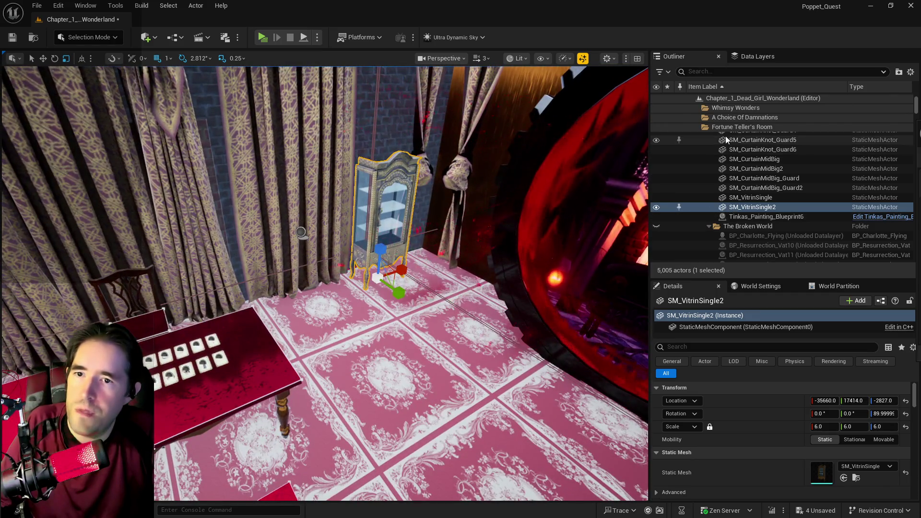
# Step: Select all 54 actors in the Fortune Teller's Room folder with Select > All Descendants, and frame them
pyautogui.click(733, 129)
pyautogui.rightClick(738, 202)
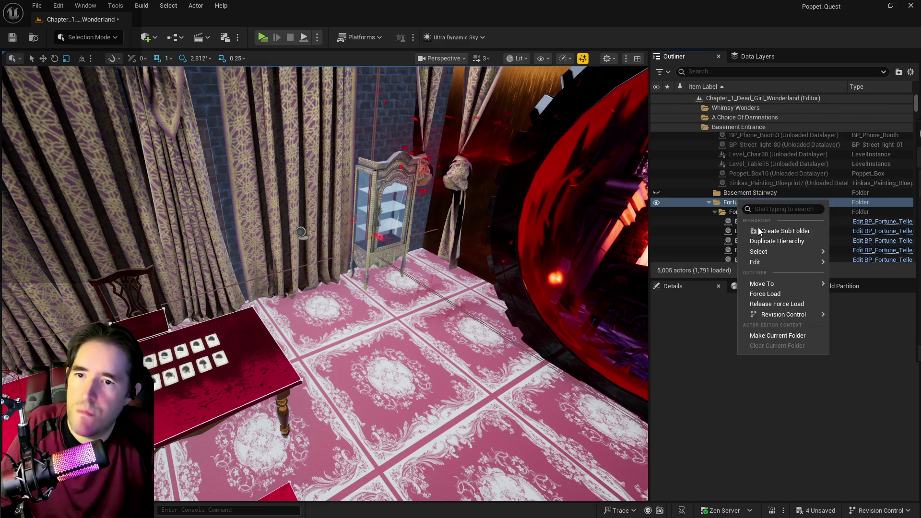
pyautogui.moveTo(774, 252)
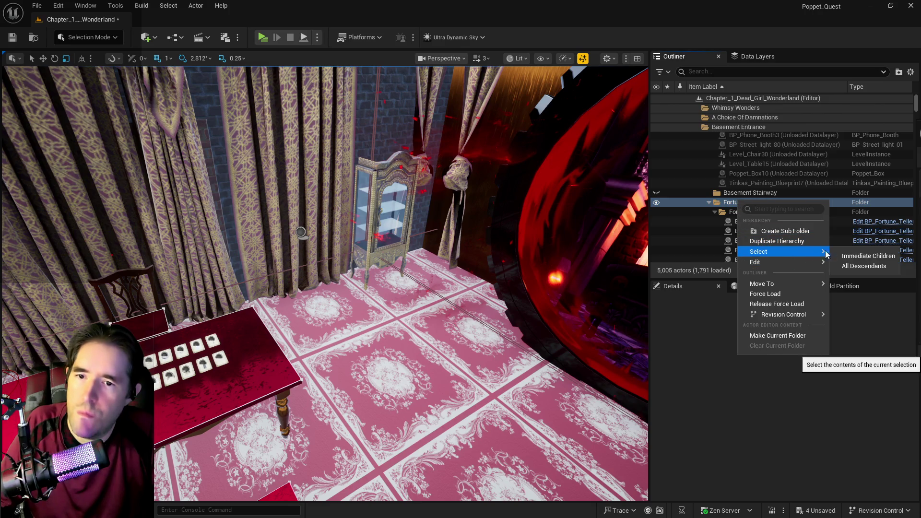
pyautogui.click(854, 265)
pyautogui.press('f')
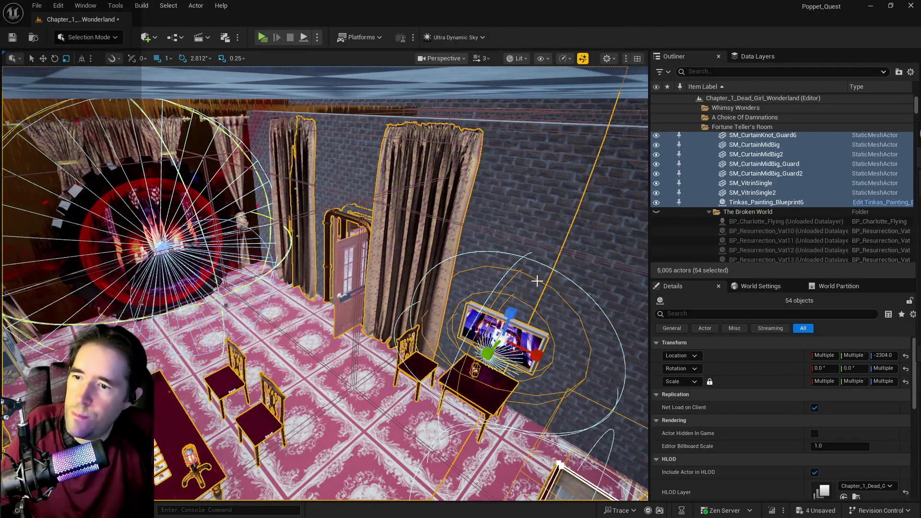
pyautogui.moveTo(510, 308); pyautogui.dragTo(513, 309)
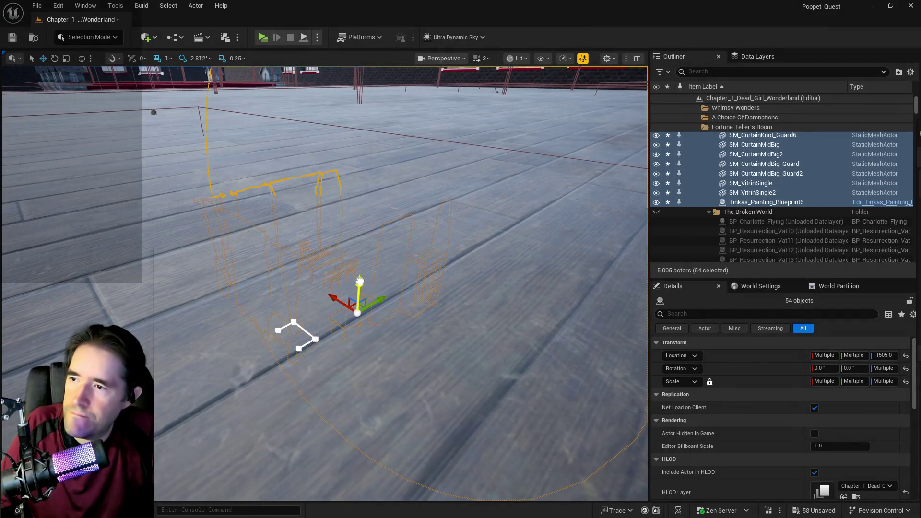
# Step: Raise the 54 room props to Z 3654 onto the wooden upper floor, then nudge them along X
pyautogui.moveTo(883, 355); pyautogui.dragTo(883, 355)
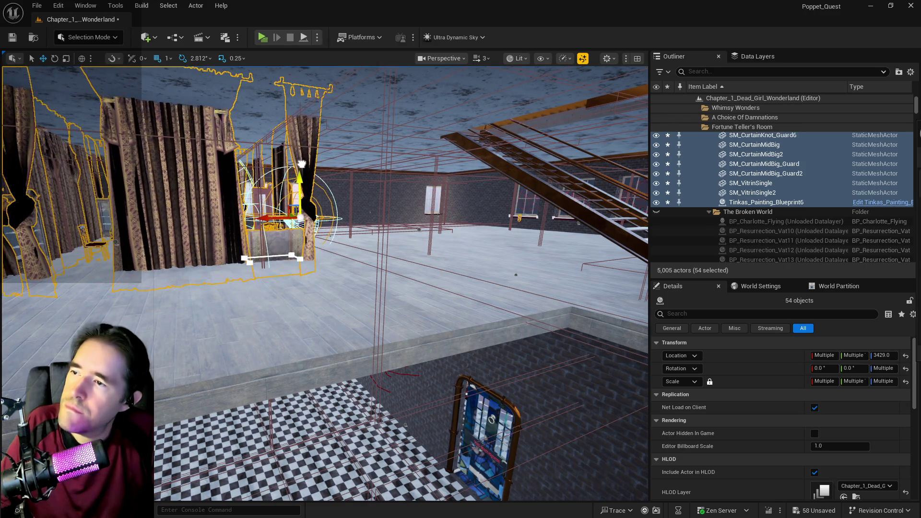
pyautogui.moveTo(303, 167); pyautogui.dragTo(303, 149)
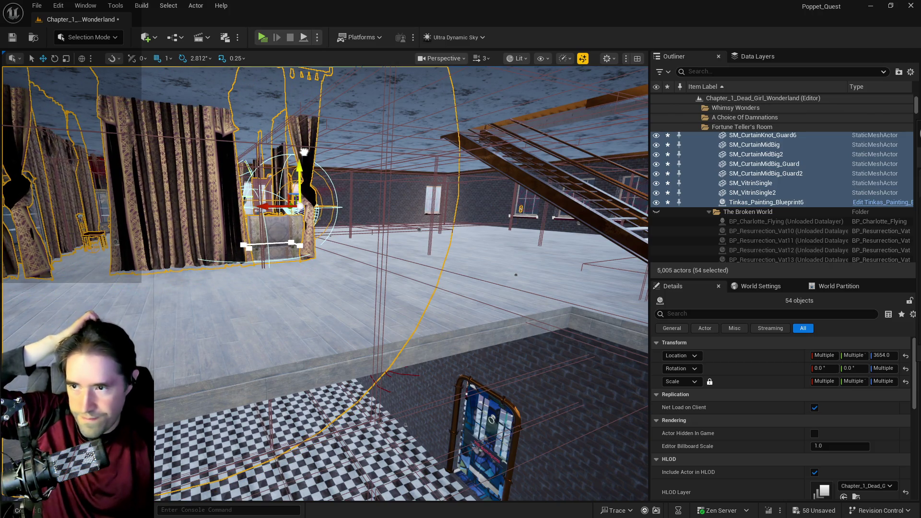
pyautogui.moveTo(355, 200)
pyautogui.mouseDown()
pyautogui.moveTo(456, 201)
pyautogui.moveTo(444, 206)
pyautogui.mouseUp()
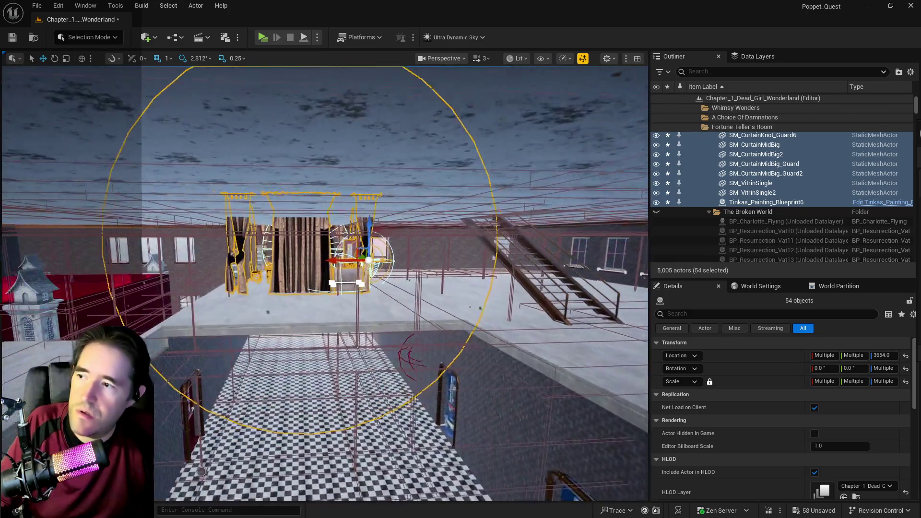
pyautogui.press('f')
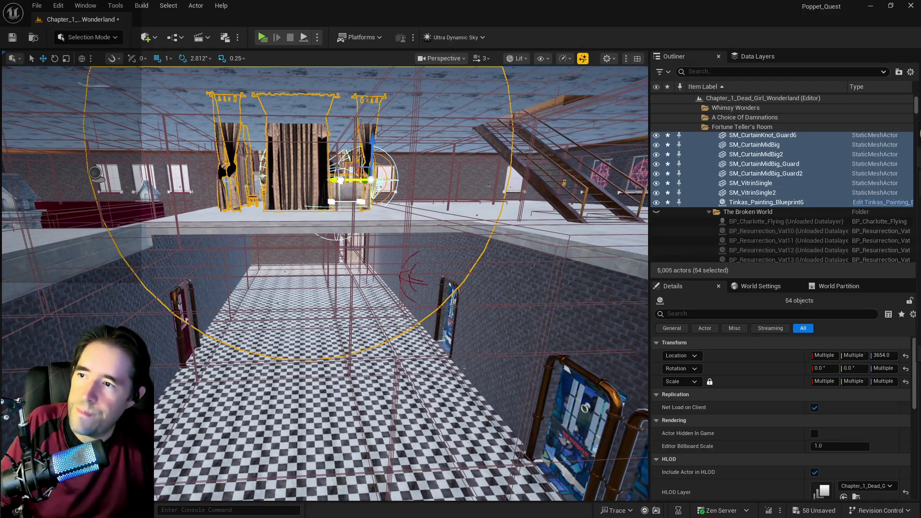
pyautogui.moveTo(341, 181); pyautogui.dragTo(554, 180)
pyautogui.press('f')
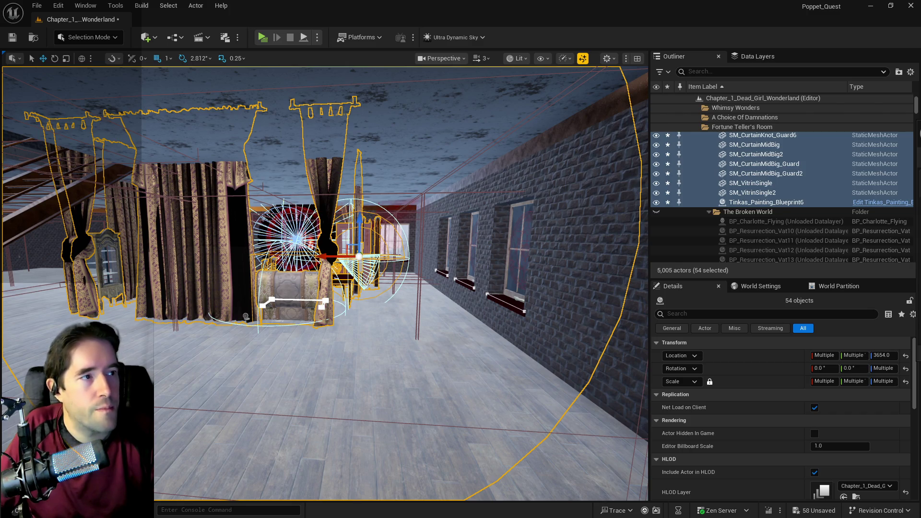
# Step: Slide the raised curtains, chest and other props forward and left across the upper floor
pyautogui.moveTo(592, 368)
pyautogui.mouseDown()
pyautogui.moveTo(566, 345)
pyautogui.moveTo(581, 336)
pyautogui.moveTo(571, 332)
pyautogui.moveTo(552, 365)
pyautogui.mouseUp()
pyautogui.moveTo(329, 260)
pyautogui.mouseDown()
pyautogui.moveTo(295, 259)
pyautogui.moveTo(302, 232)
pyautogui.moveTo(321, 239)
pyautogui.moveTo(289, 239)
pyautogui.moveTo(290, 201)
pyautogui.moveTo(444, 231)
pyautogui.mouseUp()
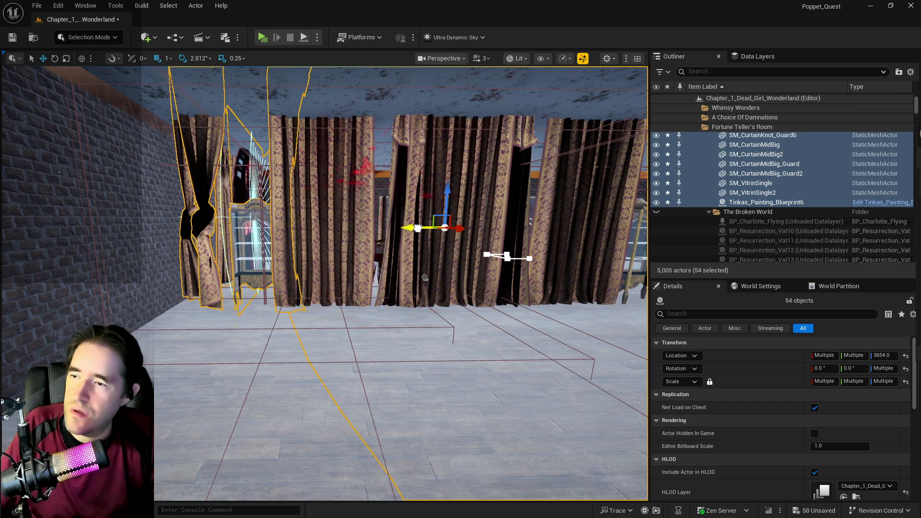
pyautogui.moveTo(417, 228)
pyautogui.mouseDown()
pyautogui.moveTo(408, 202)
pyautogui.moveTo(389, 211)
pyautogui.moveTo(380, 218)
pyautogui.moveTo(403, 220)
pyautogui.moveTo(361, 258)
pyautogui.moveTo(432, 271)
pyautogui.mouseUp()
pyautogui.moveTo(397, 169); pyautogui.dragTo(341, 159)
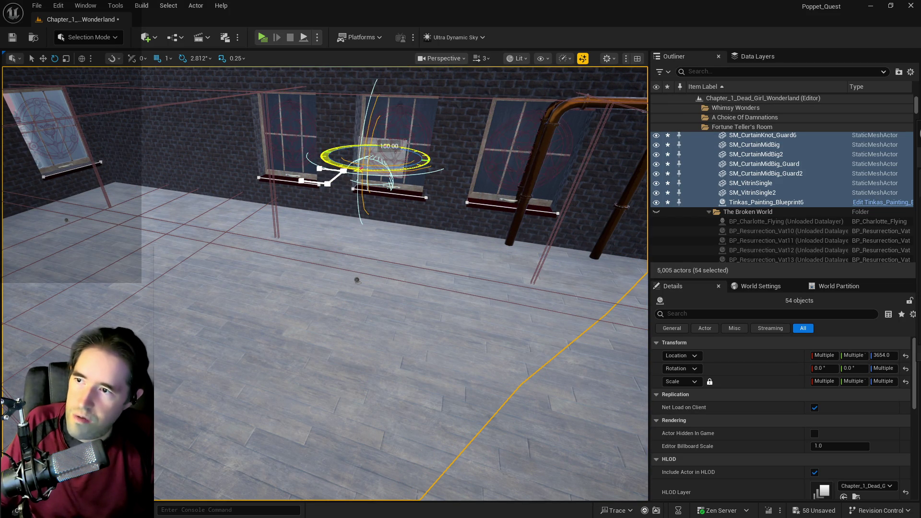
pyautogui.moveTo(367, 158)
pyautogui.mouseDown()
pyautogui.moveTo(346, 189)
pyautogui.moveTo(308, 206)
pyautogui.moveTo(257, 210)
pyautogui.moveTo(241, 332)
pyautogui.moveTo(241, 288)
pyautogui.moveTo(338, 229)
pyautogui.moveTo(160, 249)
pyautogui.moveTo(132, 242)
pyautogui.moveTo(159, 241)
pyautogui.mouseUp()
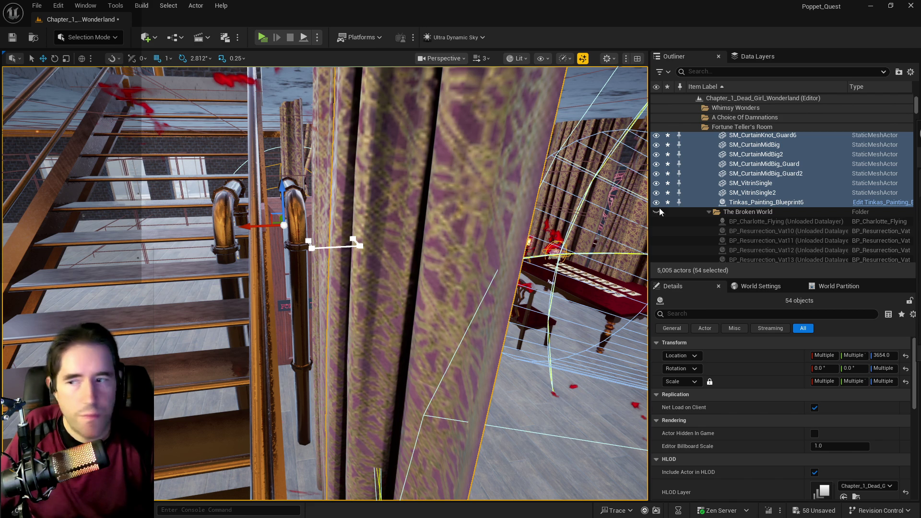
pyautogui.press('f')
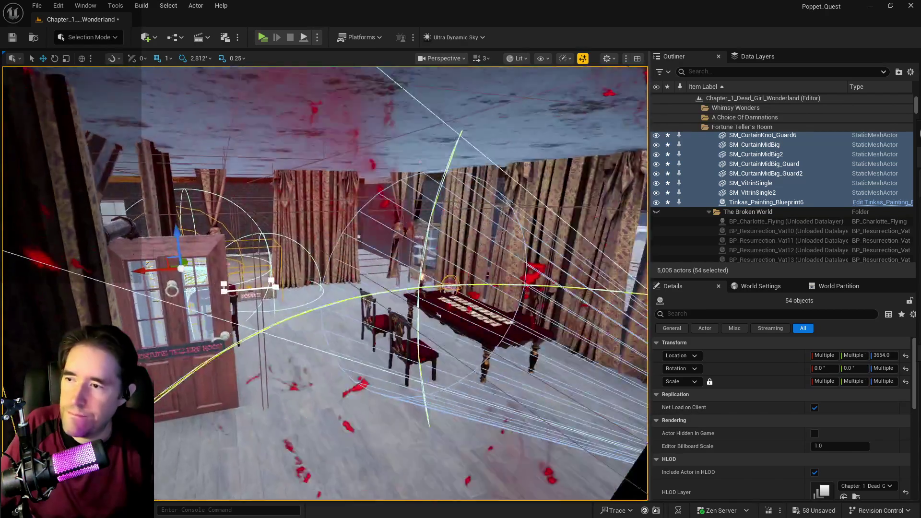
pyautogui.press('a')
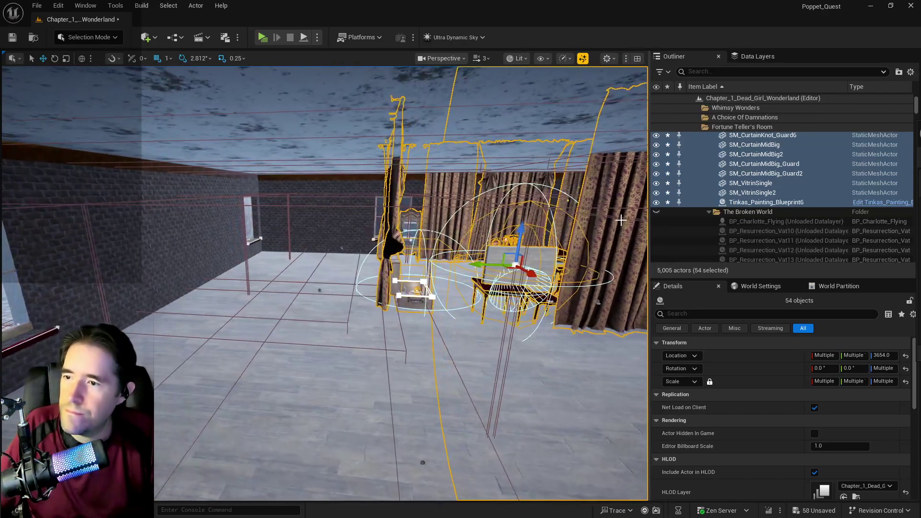
pyautogui.moveTo(486, 265); pyautogui.dragTo(399, 261)
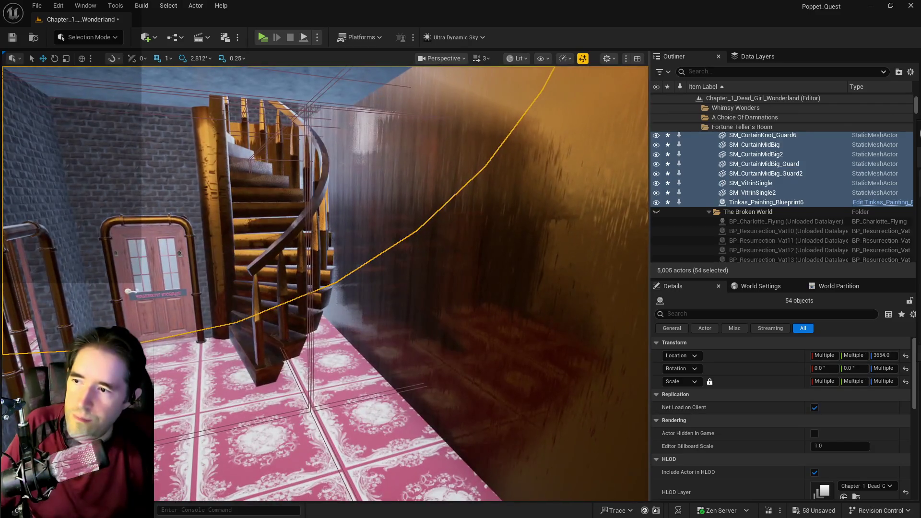
# Step: Select the BP_Room_Info_Fortune_Tellers_Room volume in the emptied downstairs room
pyautogui.press('w')
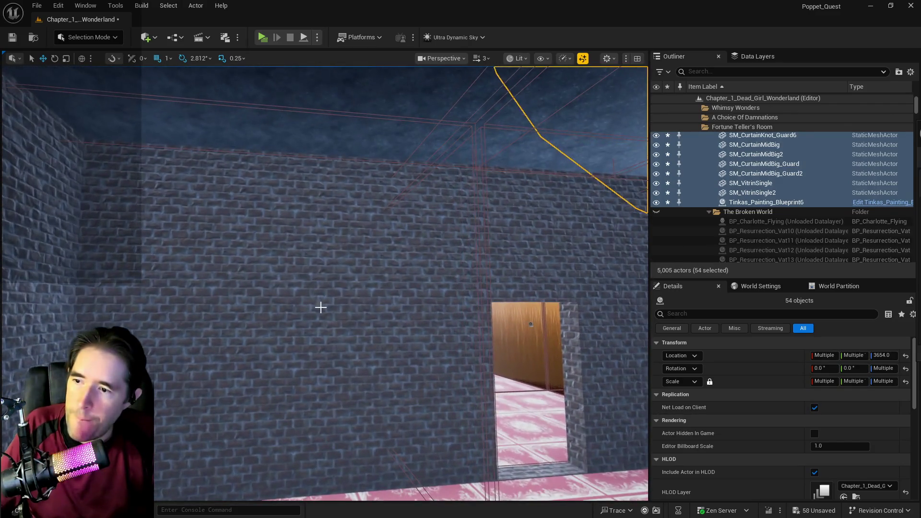
pyautogui.click(321, 308)
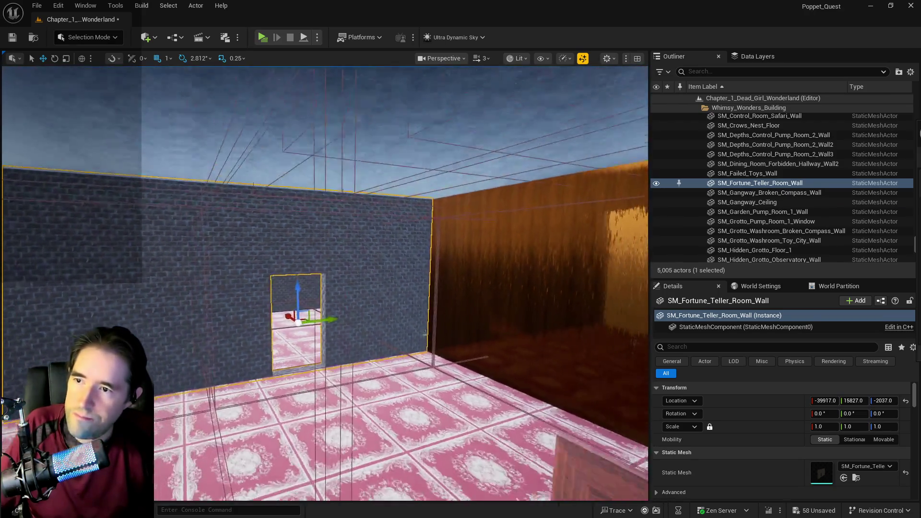
pyautogui.press('w')
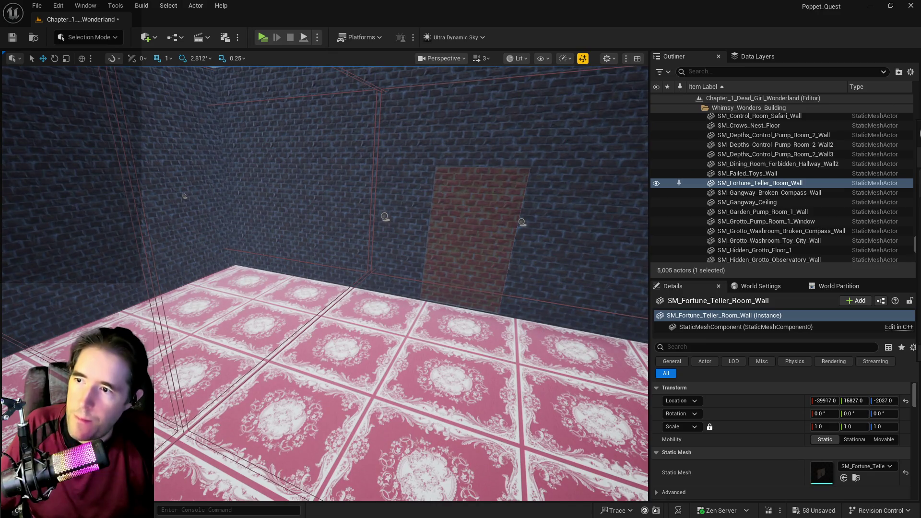
pyautogui.click(389, 216)
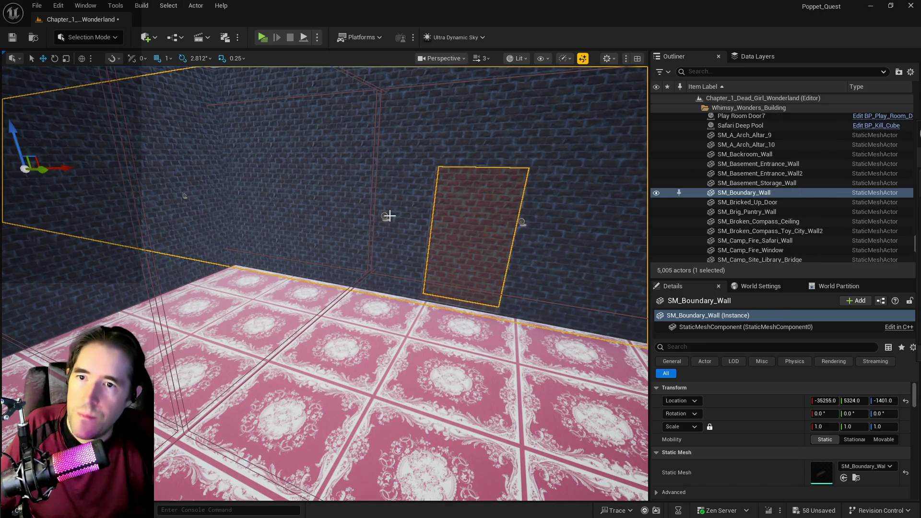
pyautogui.click(430, 217)
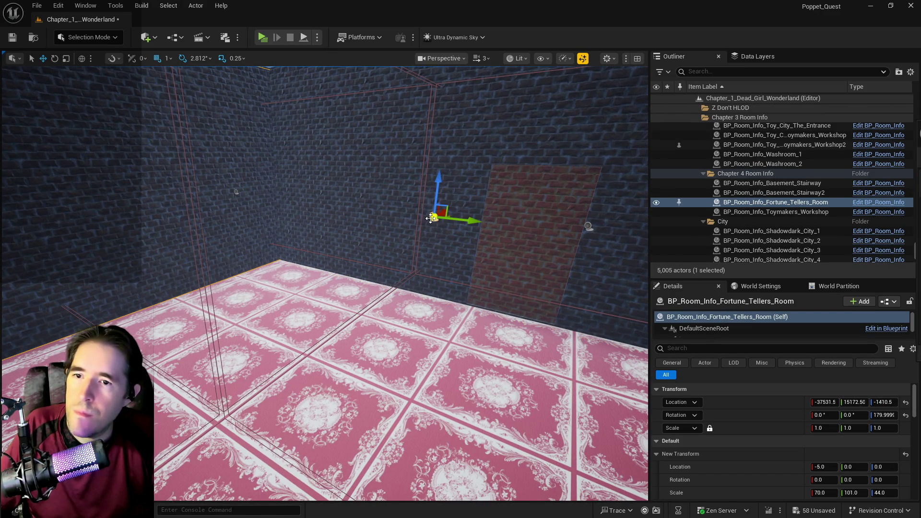
# Step: Undo the accidental SM_CurtainBig3 selection and set the room info volume's Rotation Yaw to 0
pyautogui.scroll(-5, 430, 198)
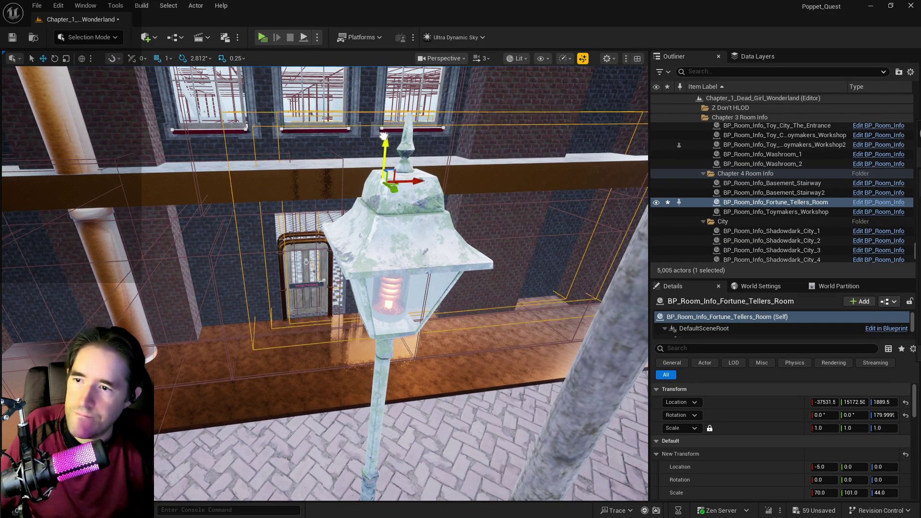
pyautogui.press('w')
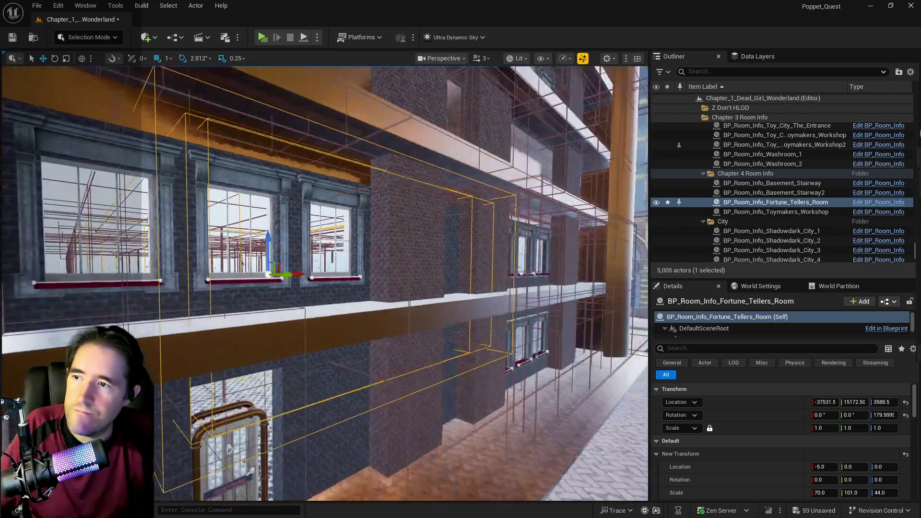
pyautogui.press('w')
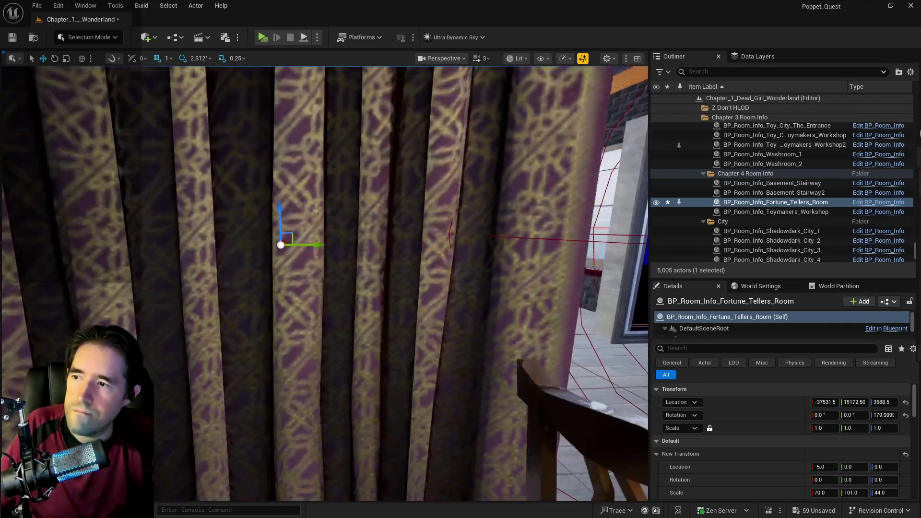
pyautogui.press('w')
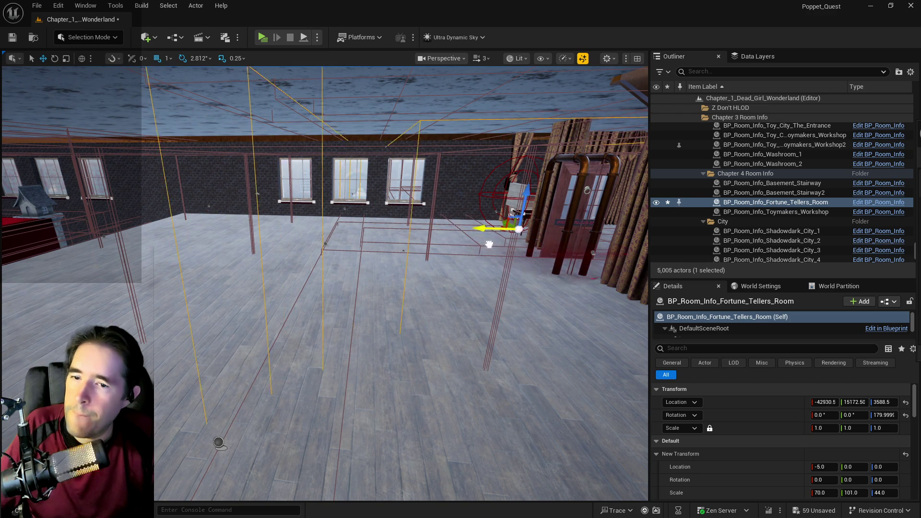
pyautogui.press('w')
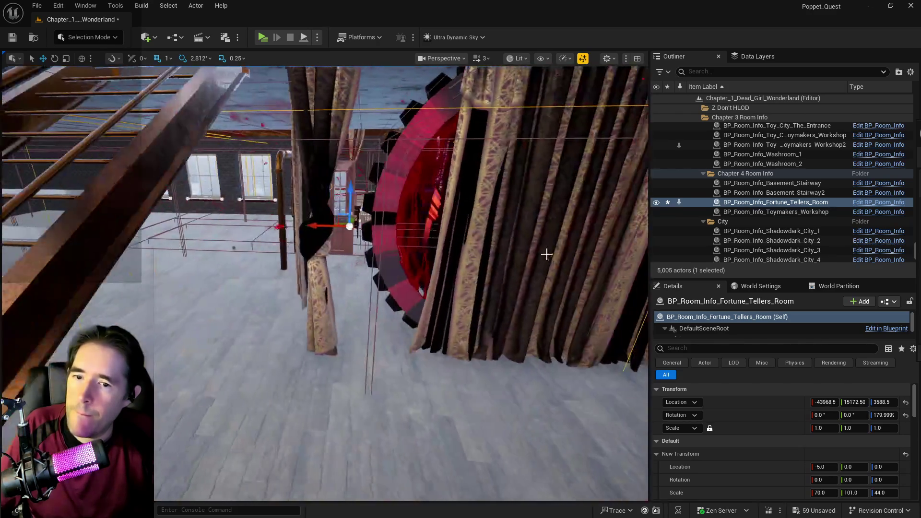
pyautogui.rightClick(548, 258)
pyautogui.moveTo(549, 258)
pyautogui.hotkey('ctrl', 'z')
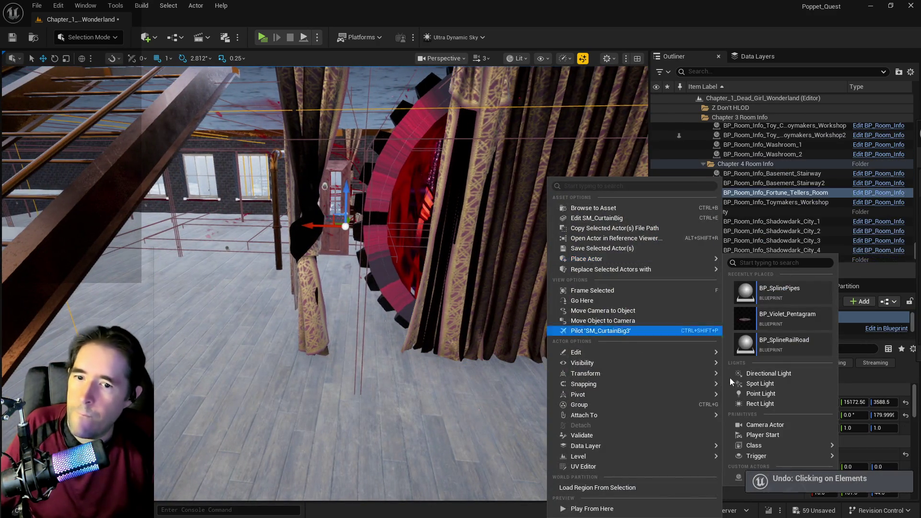
pyautogui.click(885, 415)
pyautogui.write('0')
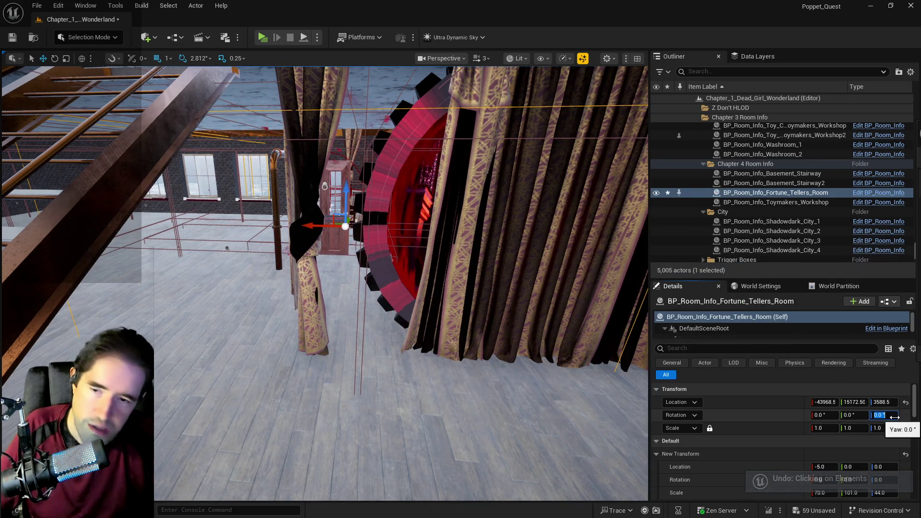
pyautogui.press('Return')
pyautogui.press('w')
pyautogui.press('w')
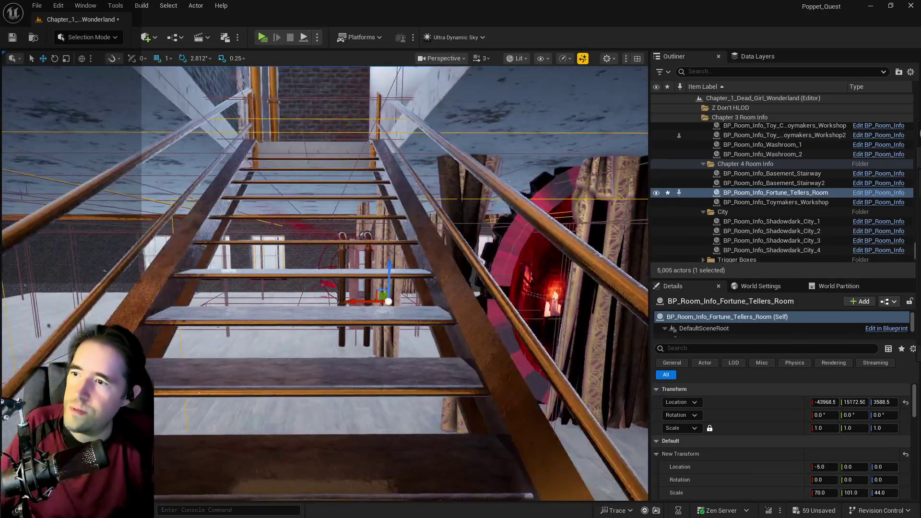
# Step: Move the room info volume up to the upper floor and set its Z scale to 35
pyautogui.moveTo(358, 301)
pyautogui.mouseDown()
pyautogui.moveTo(545, 308)
pyautogui.moveTo(500, 319)
pyautogui.moveTo(422, 292)
pyautogui.mouseUp()
pyautogui.moveTo(387, 255)
pyautogui.mouseDown()
pyautogui.moveTo(288, 246)
pyautogui.moveTo(365, 249)
pyautogui.moveTo(315, 236)
pyautogui.mouseUp()
pyautogui.moveTo(433, 216)
pyautogui.mouseDown()
pyautogui.moveTo(433, 185)
pyautogui.moveTo(422, 233)
pyautogui.moveTo(429, 212)
pyautogui.moveTo(408, 232)
pyautogui.moveTo(399, 228)
pyautogui.mouseUp()
pyautogui.press('f')
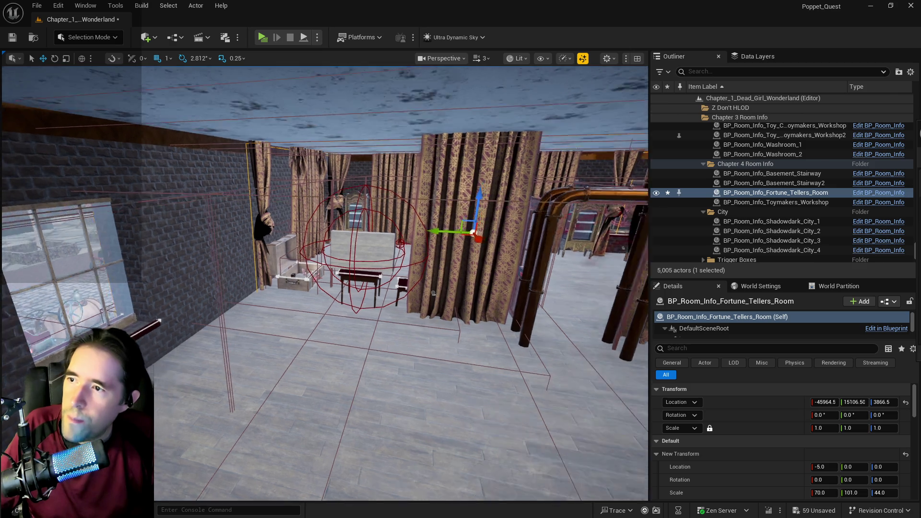
pyautogui.moveTo(468, 234)
pyautogui.mouseDown()
pyautogui.moveTo(479, 163)
pyautogui.moveTo(491, 226)
pyautogui.mouseUp()
pyautogui.click(882, 494)
pyautogui.write('5')
pyautogui.press('Return')
# Step: Nudge the volume higher and along Y and X, and set its X scale to 68
pyautogui.moveTo(466, 228); pyautogui.dragTo(478, 211)
pyautogui.moveTo(433, 242)
pyautogui.mouseDown()
pyautogui.moveTo(406, 219)
pyautogui.moveTo(384, 216)
pyautogui.moveTo(403, 226)
pyautogui.moveTo(357, 237)
pyautogui.mouseUp()
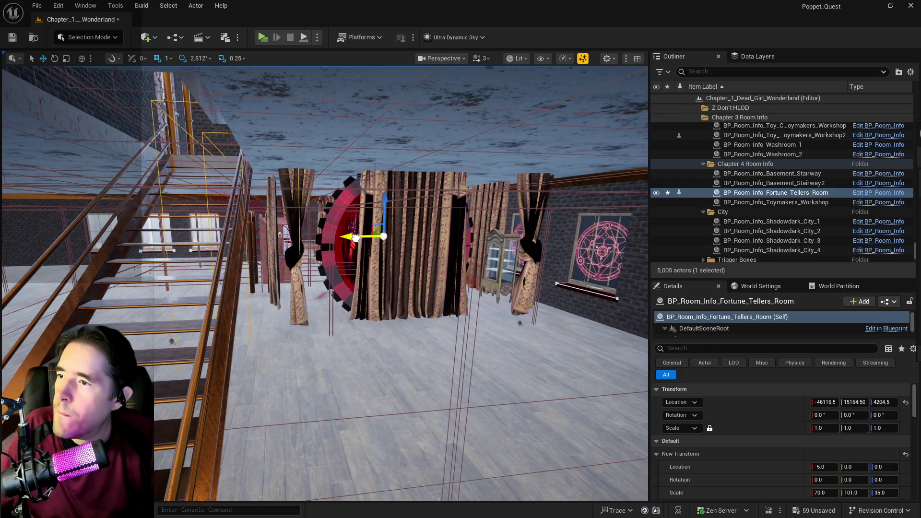
pyautogui.press('f')
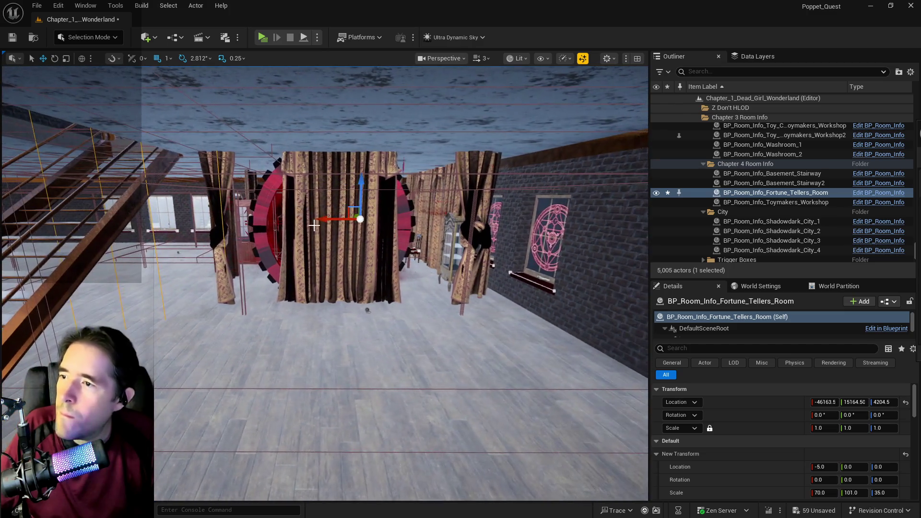
pyautogui.moveTo(322, 221); pyautogui.dragTo(320, 221)
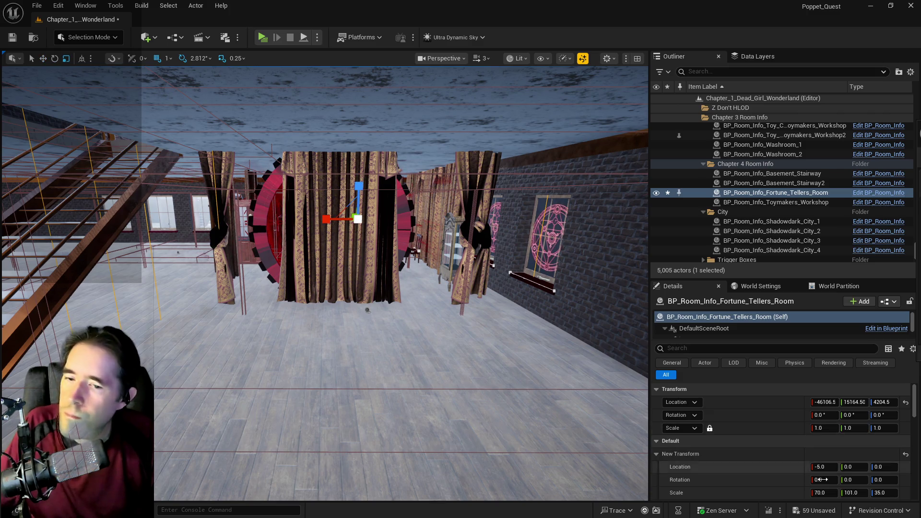
pyautogui.click(830, 491)
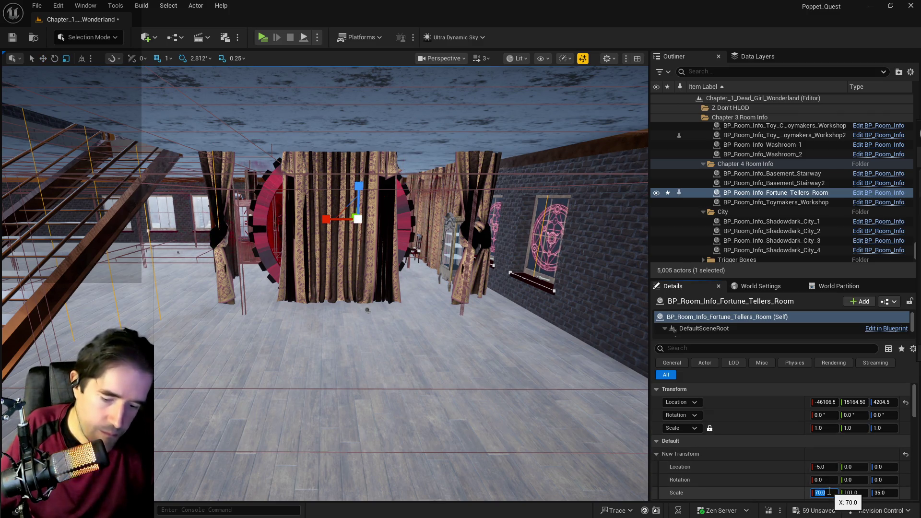
pyautogui.write('68')
pyautogui.press('Return')
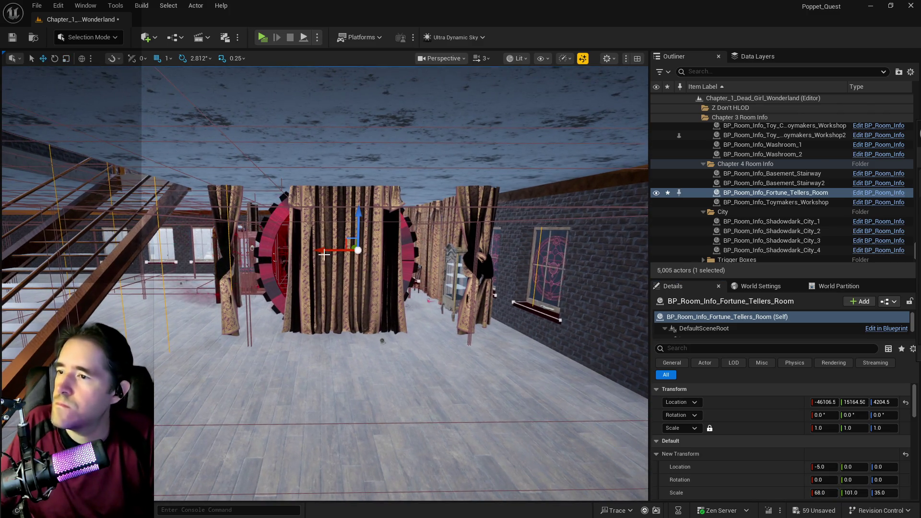
# Step: Shift the volume along X and Y and set its Y scale to 80
pyautogui.moveTo(322, 251); pyautogui.dragTo(332, 250)
pyautogui.press('w')
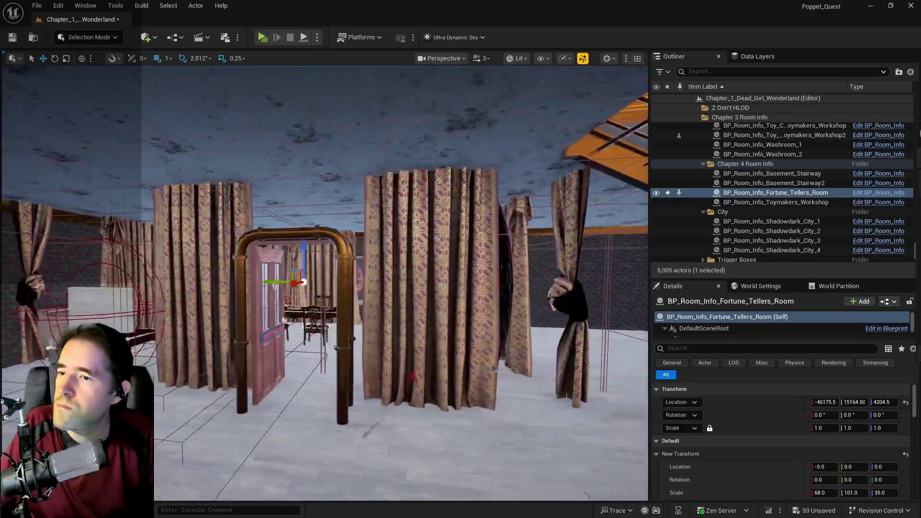
pyautogui.press('s')
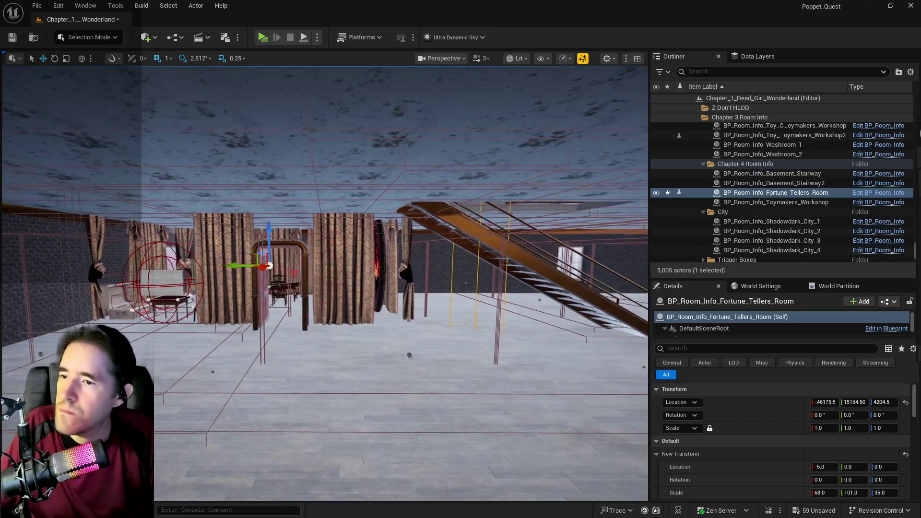
pyautogui.moveTo(294, 265); pyautogui.dragTo(275, 266)
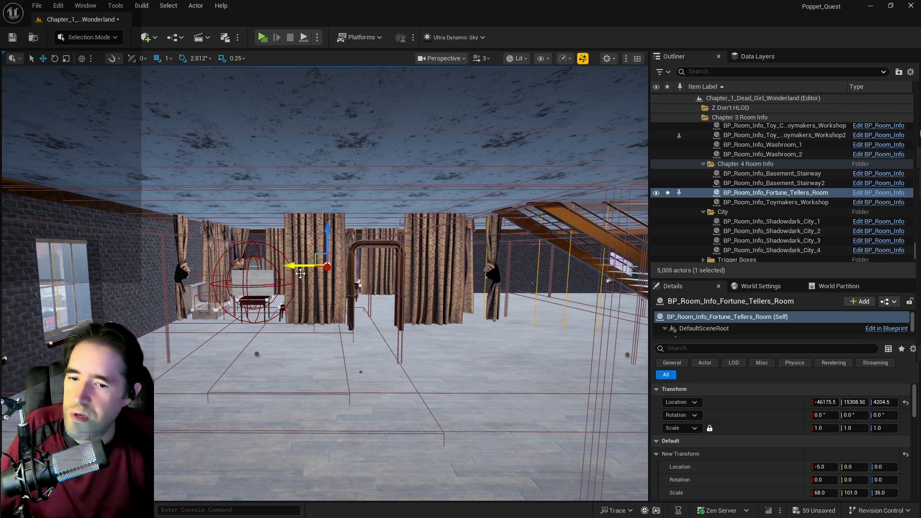
pyautogui.scroll(3, 300, 274)
pyautogui.click(852, 493)
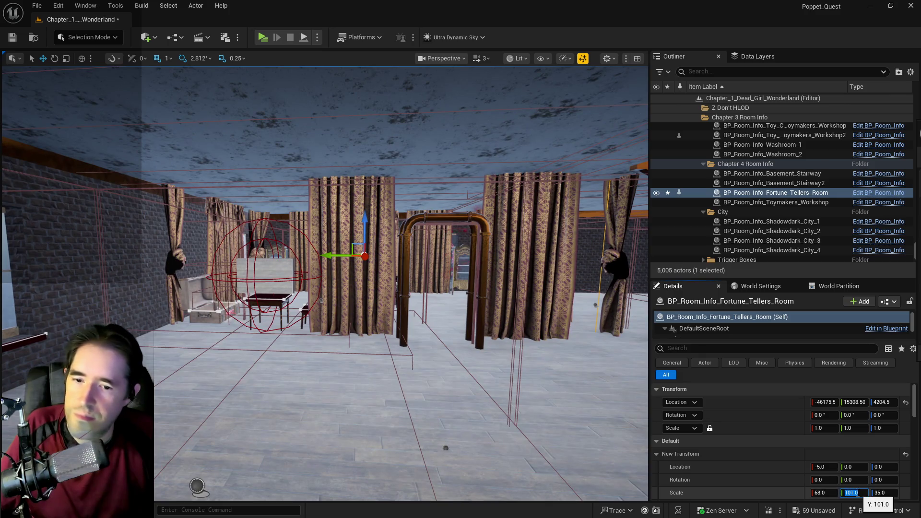
pyautogui.write('80')
pyautogui.press('Return')
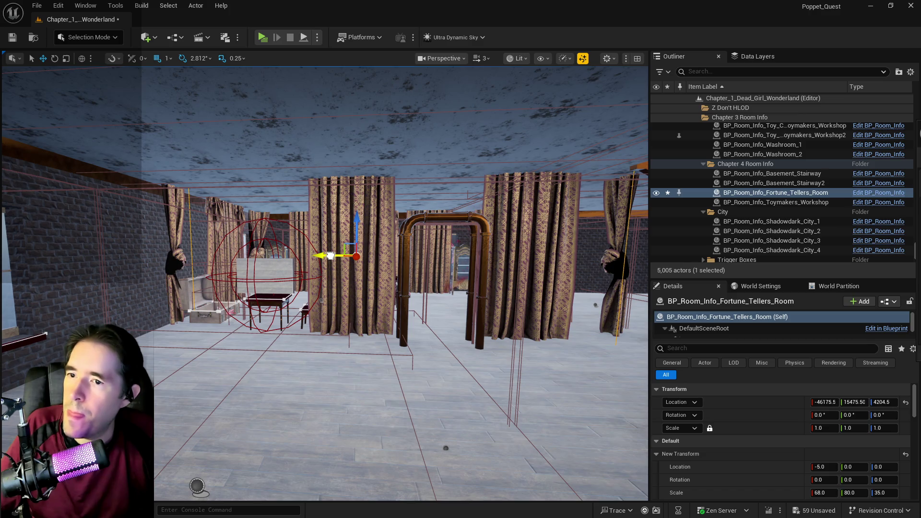
# Step: Nudge the volume along Y and X, then undo the last three transform changes
pyautogui.moveTo(330, 255)
pyautogui.mouseDown()
pyautogui.moveTo(351, 270)
pyautogui.moveTo(336, 267)
pyautogui.moveTo(357, 248)
pyautogui.mouseUp()
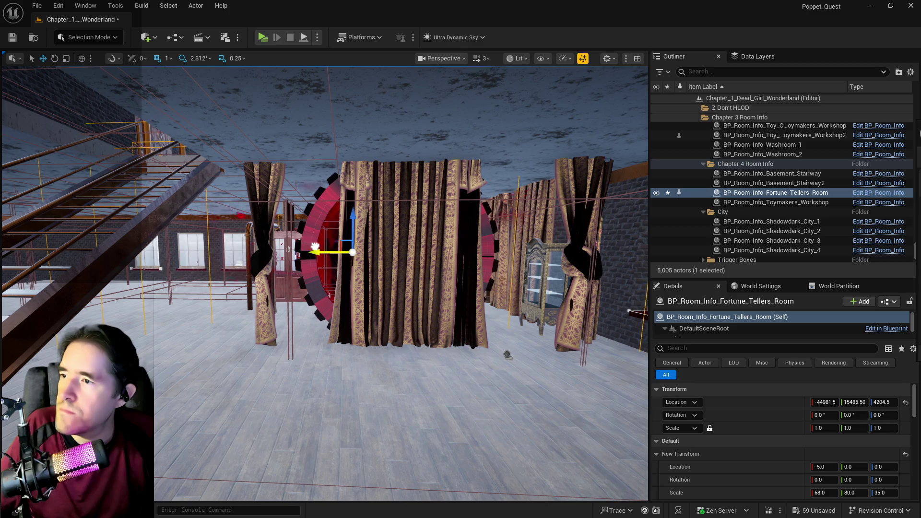
pyautogui.moveTo(331, 248); pyautogui.dragTo(310, 258)
pyautogui.hotkey('ctrl', 'z')
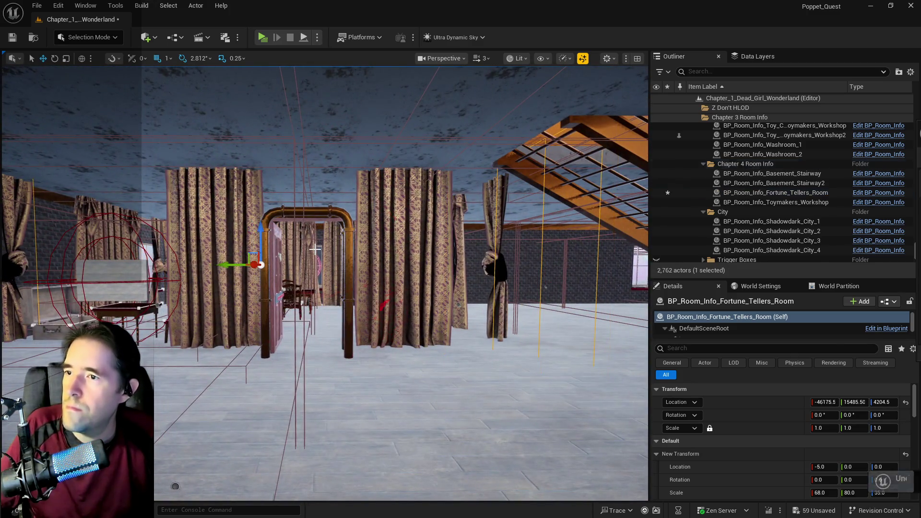
pyautogui.hotkey('ctrl', 'z')
pyautogui.hotkey('ctrl', 'z')
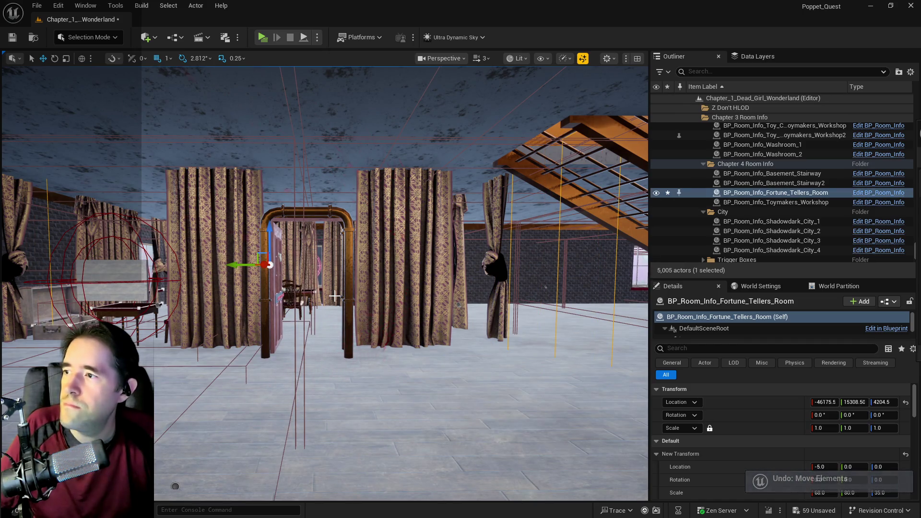
pyautogui.moveTo(366, 306)
pyautogui.mouseDown()
pyautogui.moveTo(404, 288)
pyautogui.moveTo(410, 326)
pyautogui.moveTo(425, 336)
pyautogui.moveTo(405, 268)
pyautogui.mouseUp()
pyautogui.hotkey('ctrl', 'z')
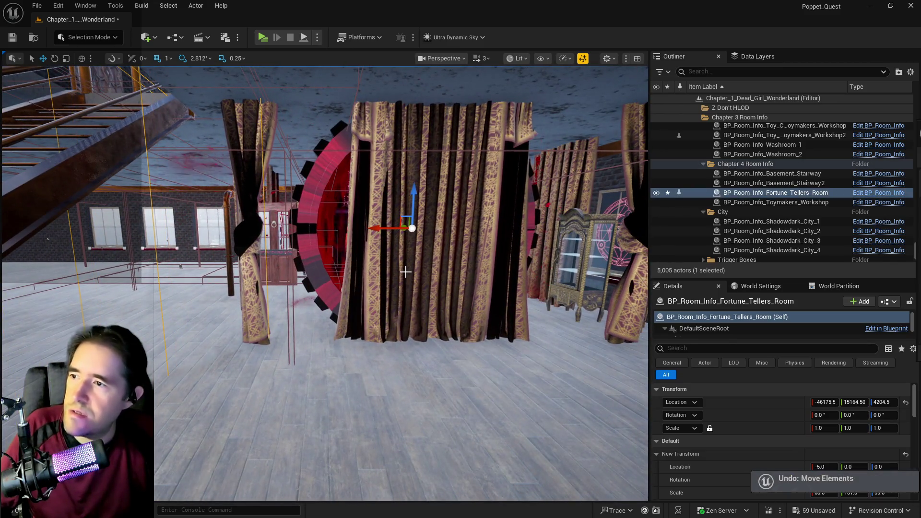
# Step: Slide the volume along X, set its X scale to 70, and save the map
pyautogui.moveTo(379, 229)
pyautogui.mouseDown()
pyautogui.moveTo(365, 229)
pyautogui.moveTo(379, 257)
pyautogui.moveTo(423, 251)
pyautogui.moveTo(381, 254)
pyautogui.mouseUp()
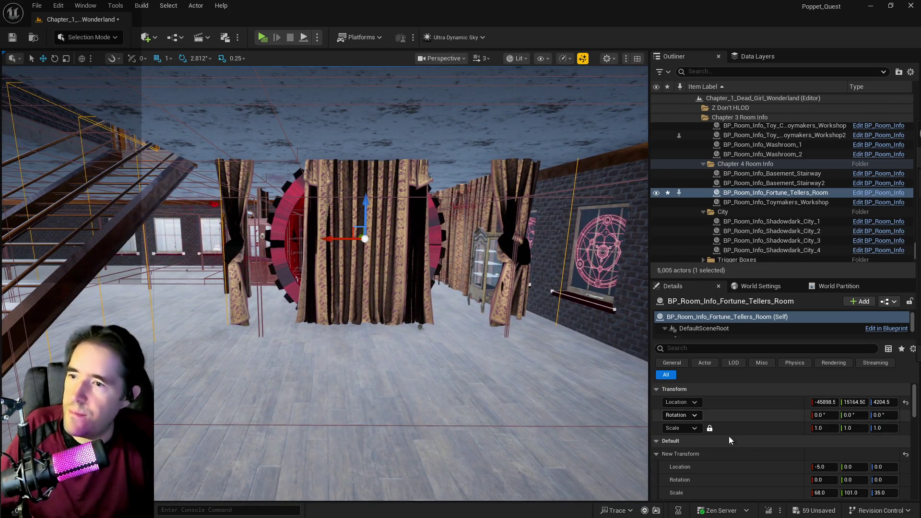
pyautogui.click(820, 493)
pyautogui.write('70')
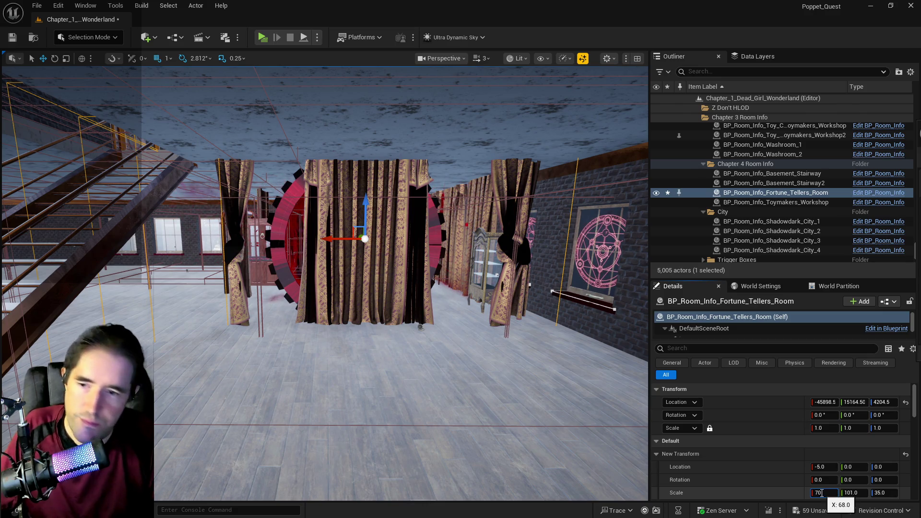
pyautogui.press('Return')
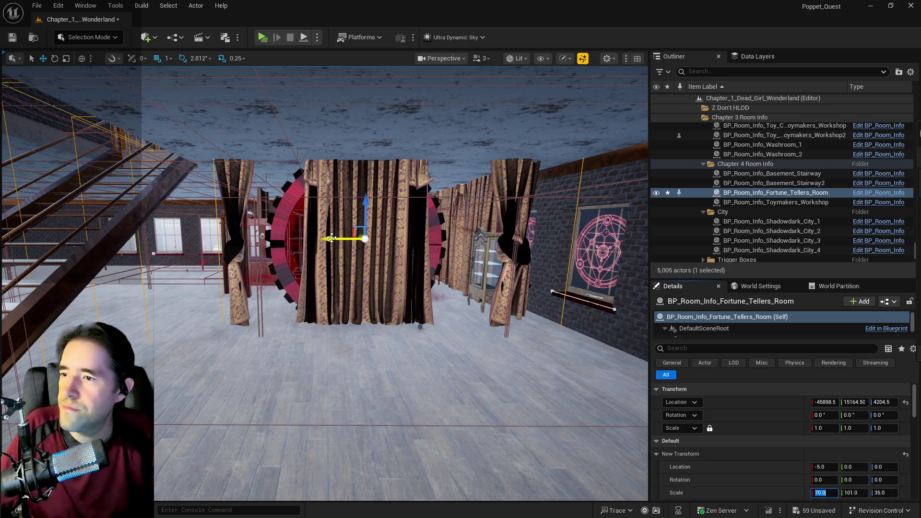
pyautogui.moveTo(332, 238); pyautogui.dragTo(332, 238)
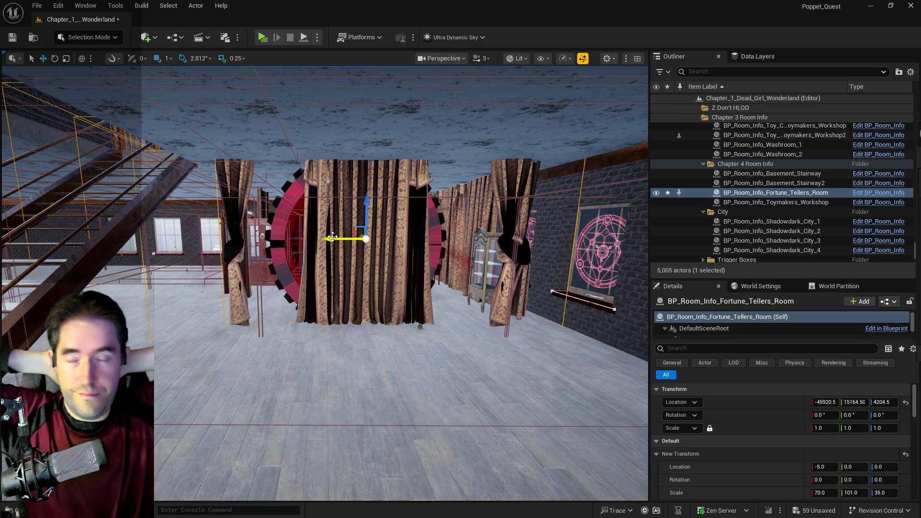
pyautogui.moveTo(406, 264)
pyautogui.mouseDown()
pyautogui.moveTo(365, 274)
pyautogui.moveTo(345, 264)
pyautogui.moveTo(312, 211)
pyautogui.moveTo(404, 259)
pyautogui.moveTo(390, 277)
pyautogui.moveTo(331, 308)
pyautogui.mouseUp()
pyautogui.hotkey('ctrl', 's')
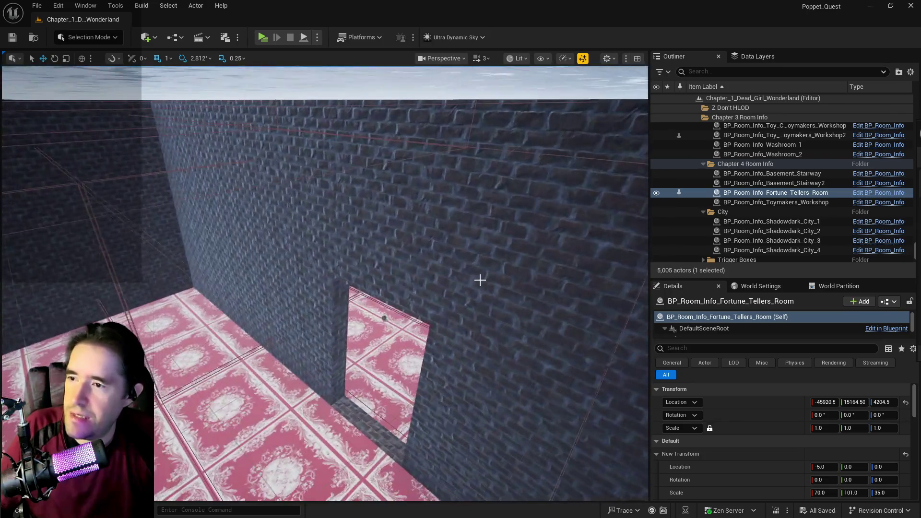
pyautogui.click(480, 280)
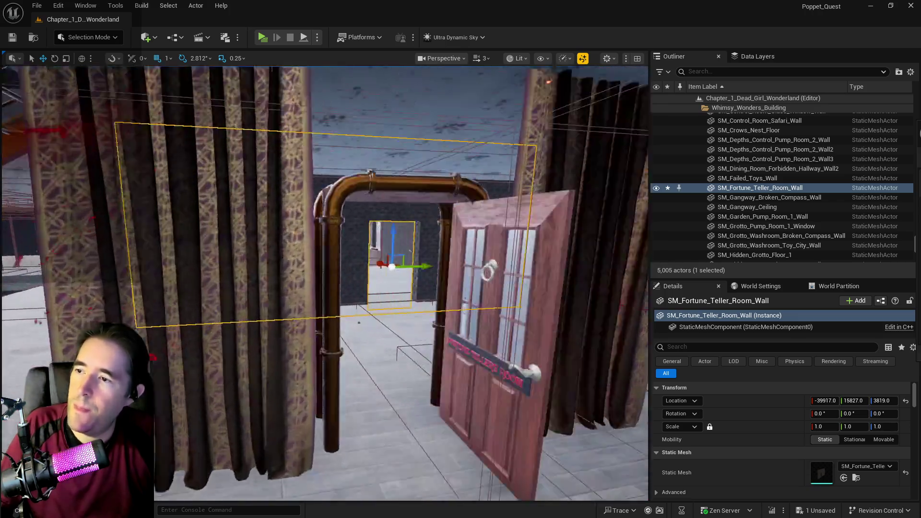
pyautogui.moveTo(333, 143)
pyautogui.mouseDown()
pyautogui.moveTo(309, 101)
pyautogui.moveTo(334, 143)
pyautogui.moveTo(384, 144)
pyautogui.moveTo(331, 144)
pyautogui.moveTo(393, 148)
pyautogui.moveTo(403, 211)
pyautogui.moveTo(396, 164)
pyautogui.moveTo(362, 166)
pyautogui.mouseUp()
pyautogui.press('Escape')
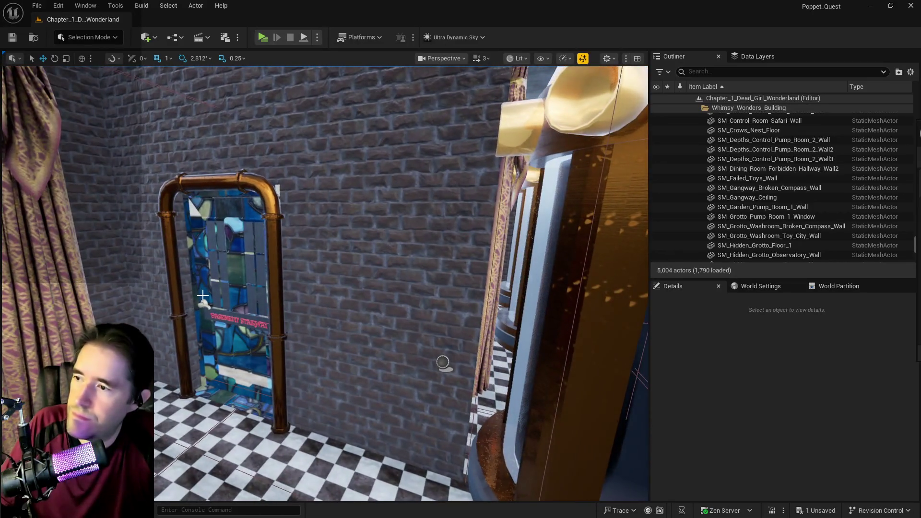
pyautogui.click(217, 273)
# Step: Lower Box Brush61 and Box Brush62 slightly and move them along Y to the pipe doorway
pyautogui.keyDown('ctrl'); pyautogui.click(217, 273); pyautogui.keyUp('ctrl')
pyautogui.moveTo(217, 272); pyautogui.dragTo(217, 273)
pyautogui.click(226, 271)
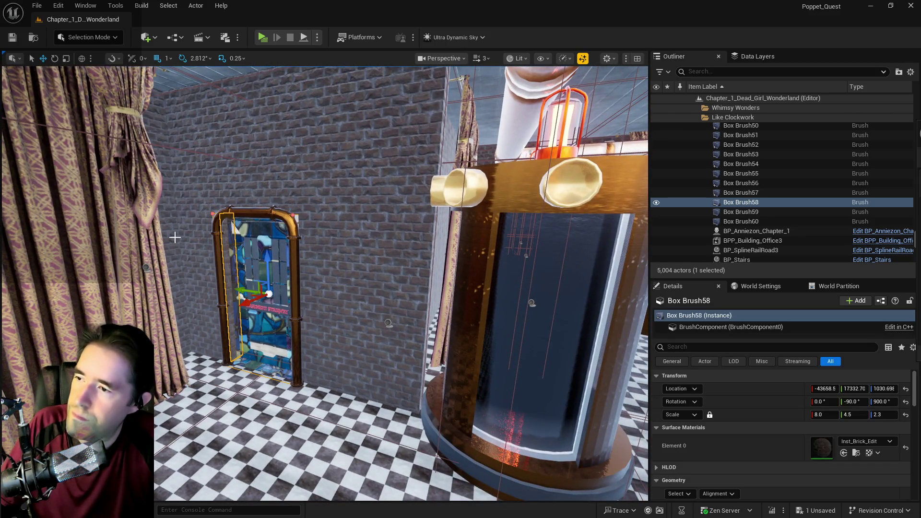
pyautogui.keyDown('ctrl'); pyautogui.click(185, 243); pyautogui.keyUp('ctrl')
pyautogui.press('f')
pyautogui.moveTo(326, 283)
pyautogui.mouseDown()
pyautogui.moveTo(369, 240)
pyautogui.moveTo(235, 268)
pyautogui.moveTo(231, 154)
pyautogui.mouseUp()
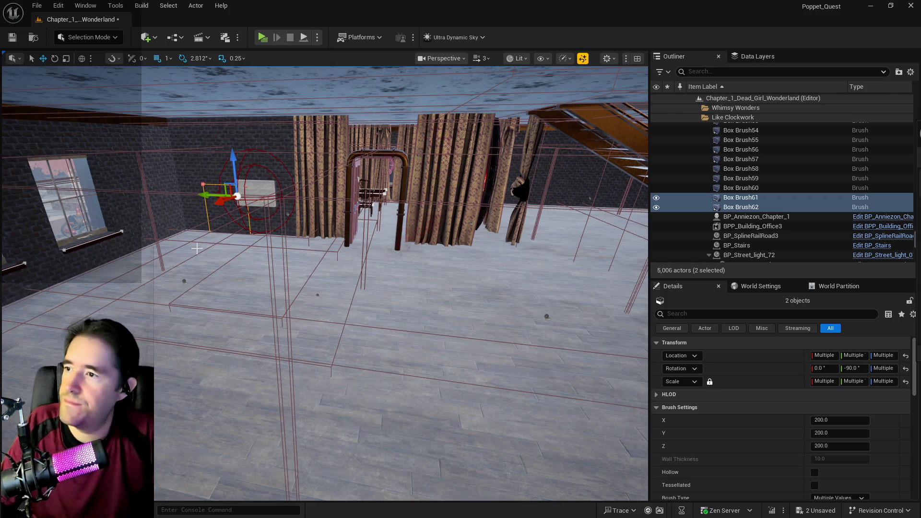
pyautogui.press('f')
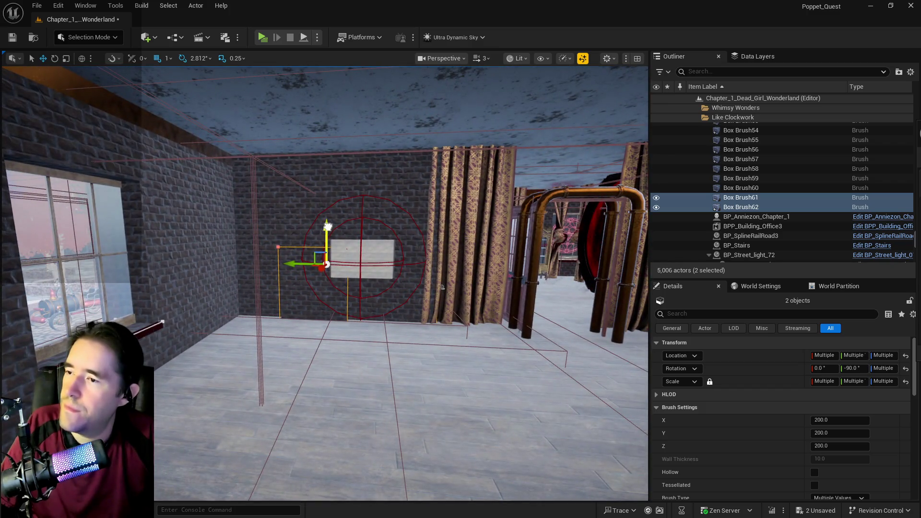
pyautogui.moveTo(325, 161); pyautogui.dragTo(325, 175)
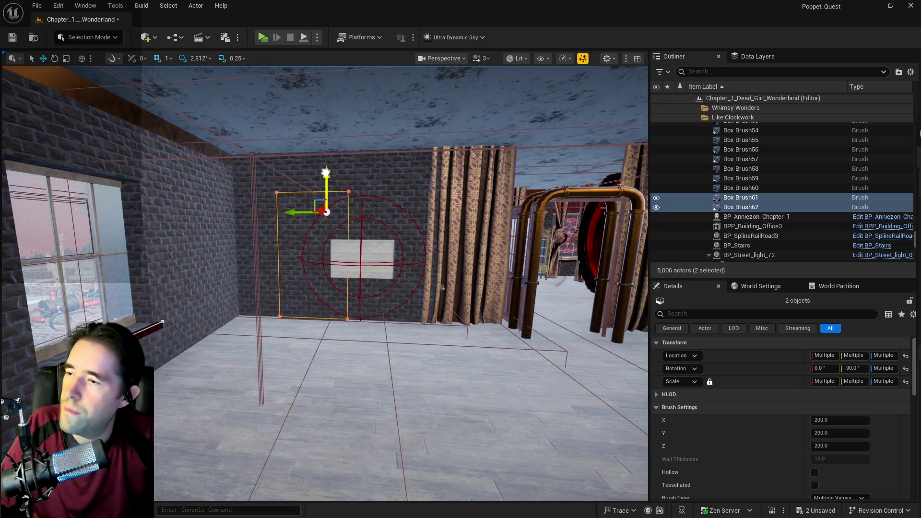
pyautogui.moveTo(286, 218); pyautogui.dragTo(530, 217)
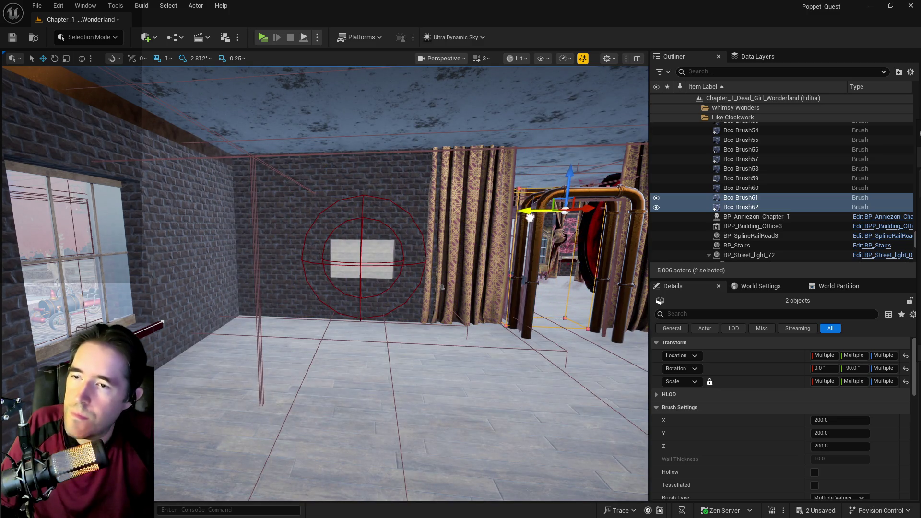
pyautogui.press('f')
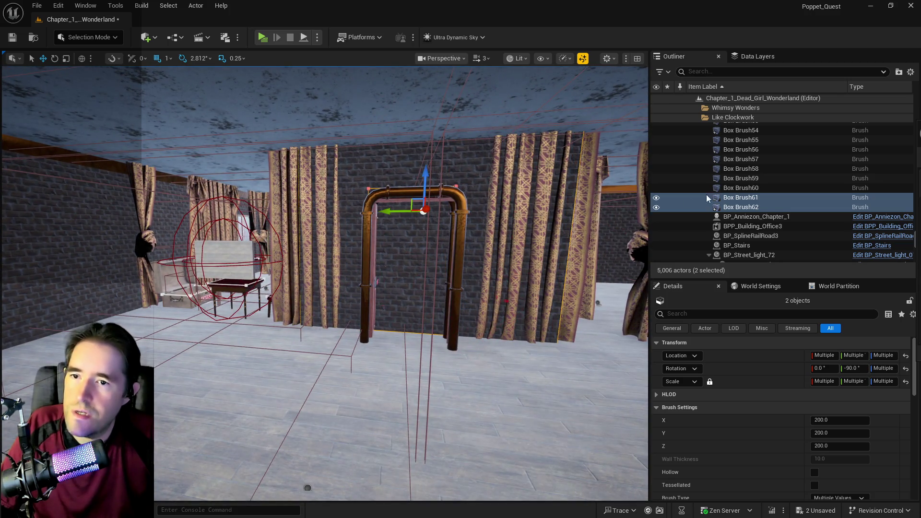
# Step: Duplicate Box Brush61 as Box Brush63 and delete the original Box Brush61
pyautogui.click(725, 190)
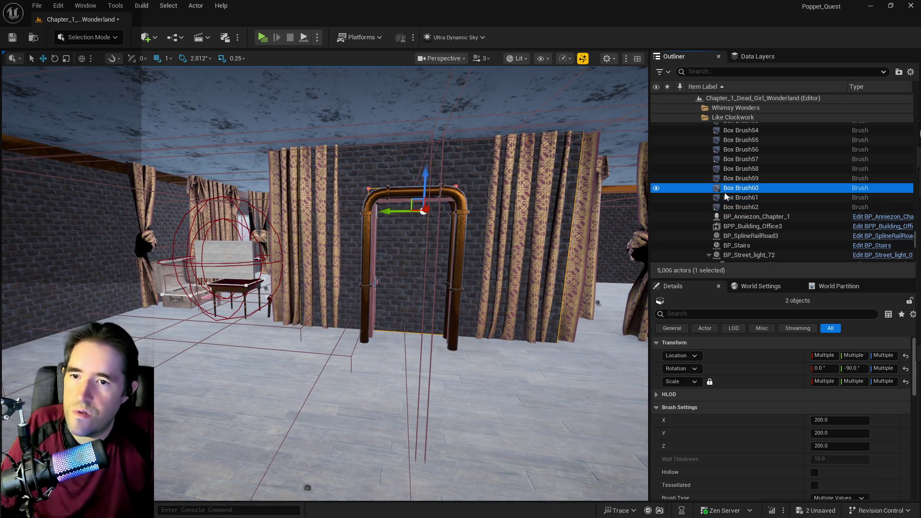
pyautogui.click(725, 197)
pyautogui.rightClick(734, 198)
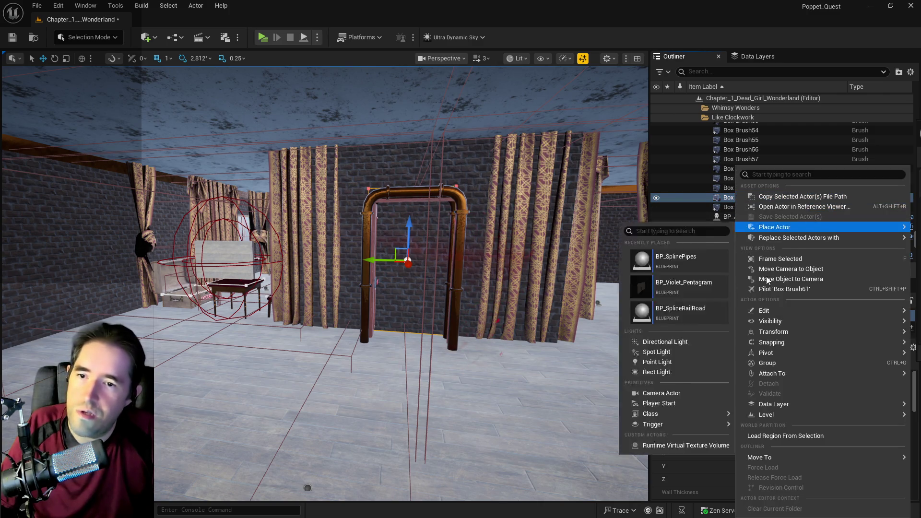
pyautogui.click(706, 315)
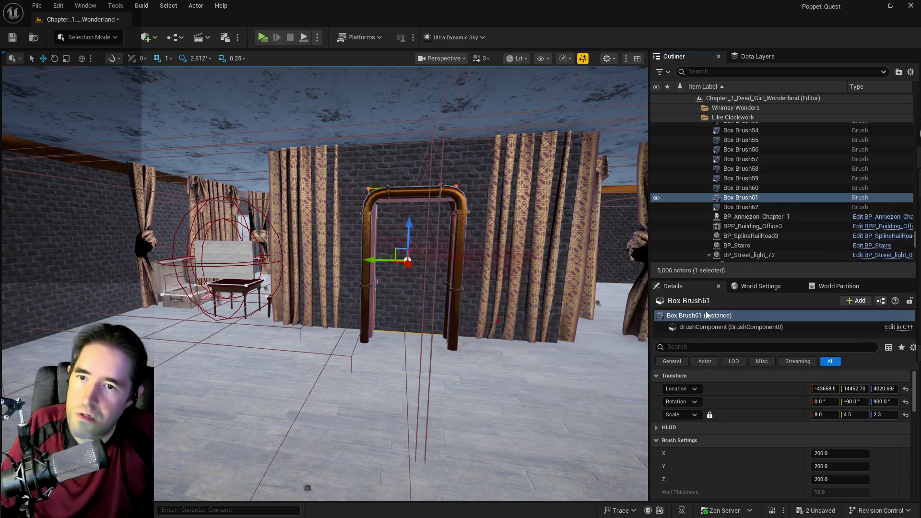
pyautogui.click(742, 197)
pyautogui.scroll(-1, 742, 191)
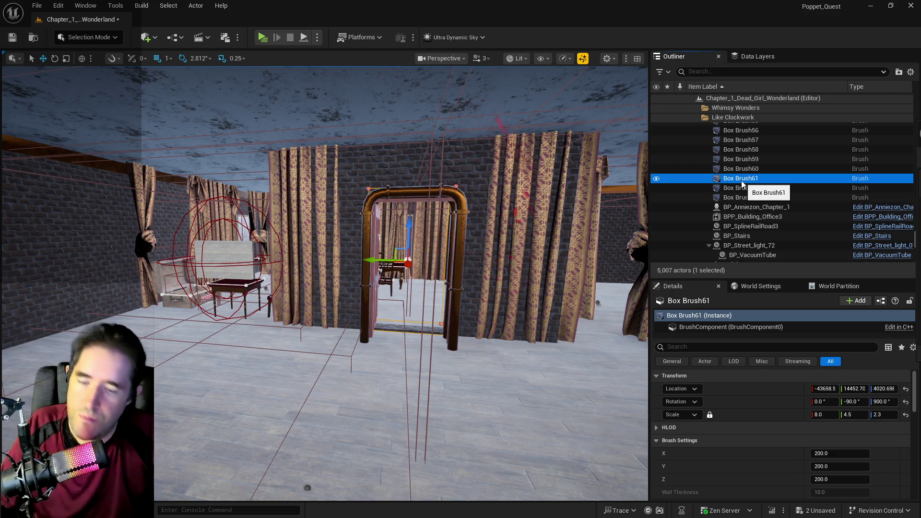
pyautogui.press('Delete')
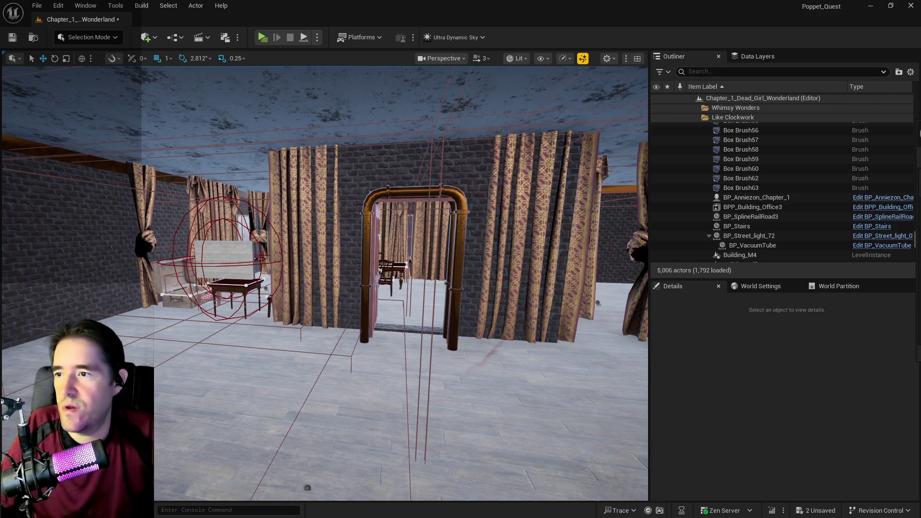
# Step: Resize the Box Brush62 wall brush around the doorway, widening its middle scale to 33
pyautogui.click(371, 206)
pyautogui.press('f')
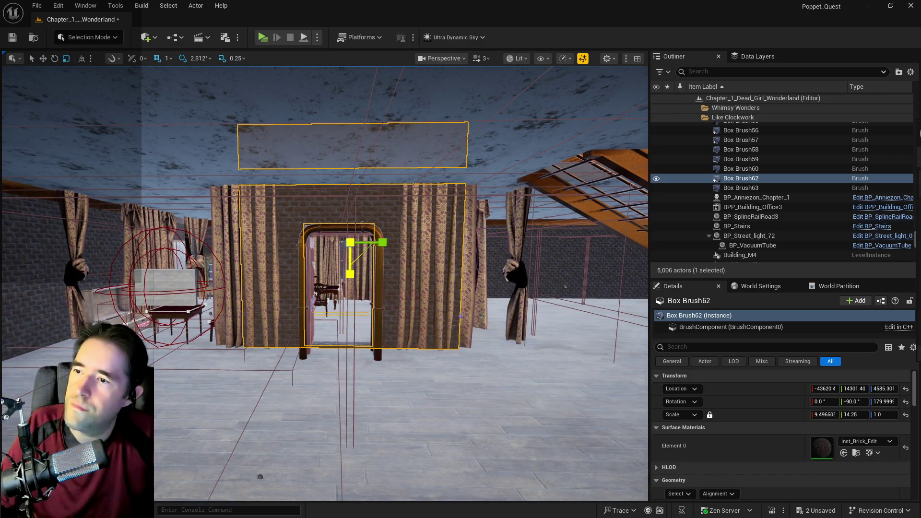
pyautogui.click(350, 275)
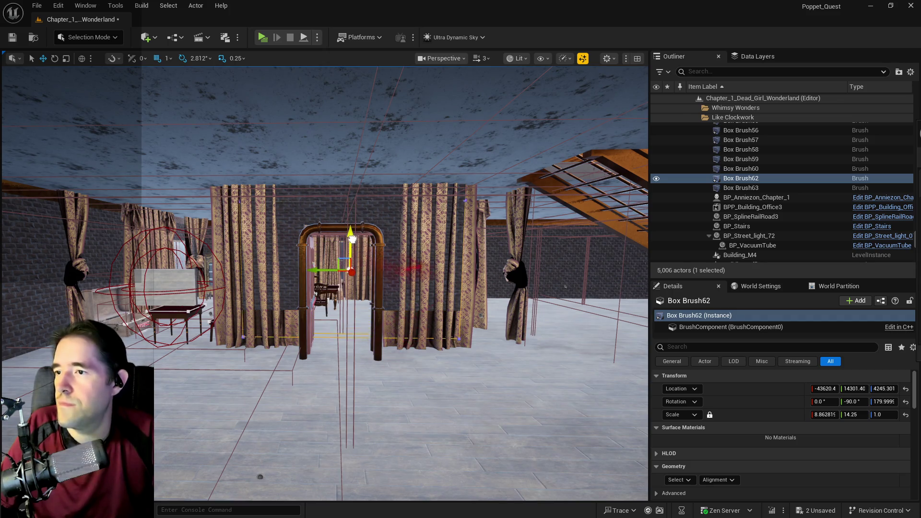
pyautogui.press('r')
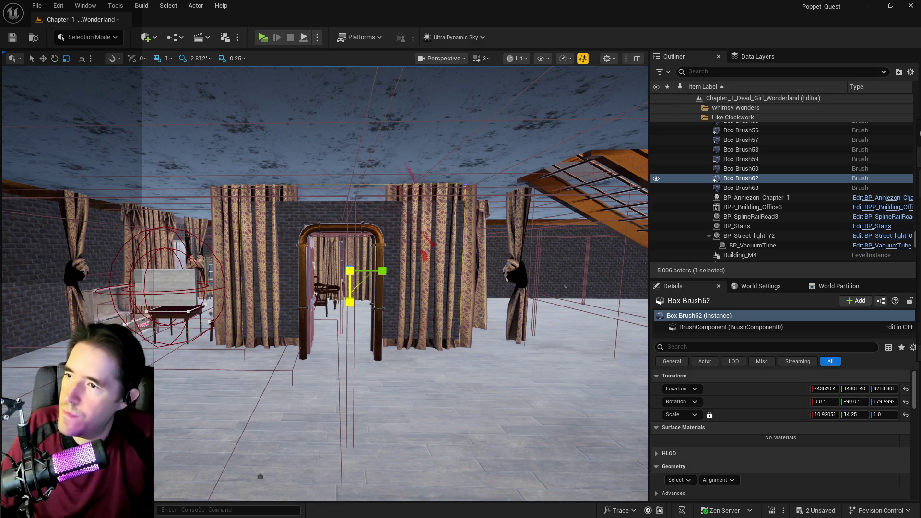
pyautogui.press('w')
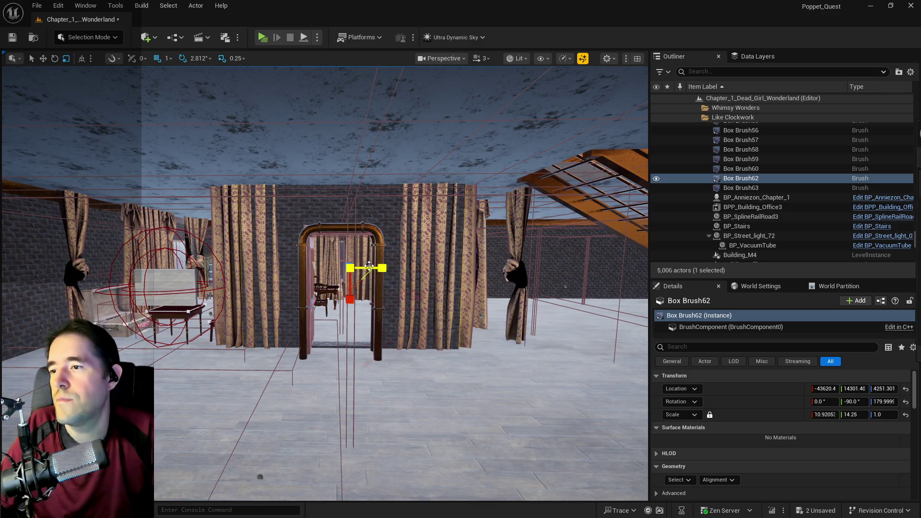
pyautogui.moveTo(365, 297)
pyautogui.mouseDown()
pyautogui.moveTo(302, 293)
pyautogui.moveTo(389, 254)
pyautogui.moveTo(336, 253)
pyautogui.moveTo(360, 252)
pyautogui.moveTo(336, 252)
pyautogui.moveTo(334, 180)
pyautogui.mouseUp()
# Step: Slide Box Brush62 and Box Brush63 together to the left along the wall
pyautogui.keyDown('ctrl'); pyautogui.click(366, 127); pyautogui.keyUp('ctrl')
pyautogui.moveTo(367, 126); pyautogui.dragTo(359, 249)
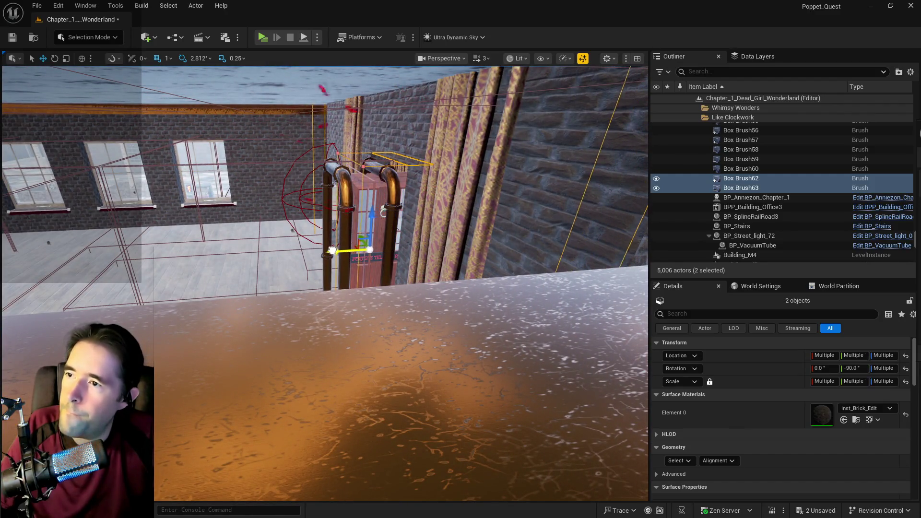
pyautogui.moveTo(326, 251); pyautogui.dragTo(319, 250)
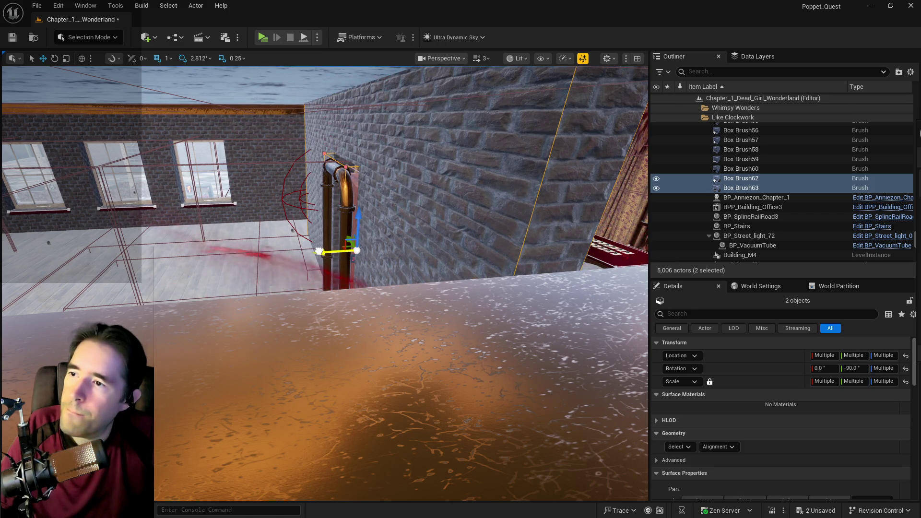
pyautogui.press('f')
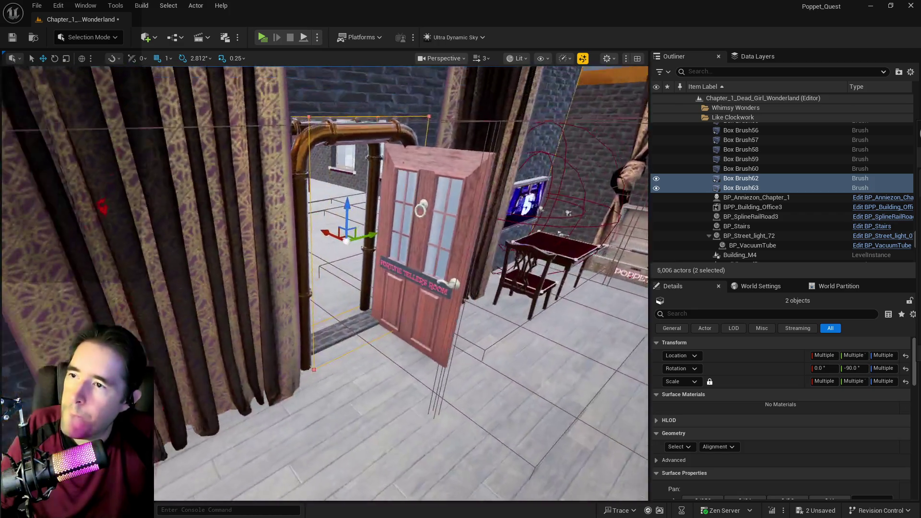
pyautogui.moveTo(568, 212)
pyautogui.mouseDown()
pyautogui.moveTo(522, 306)
pyautogui.moveTo(504, 268)
pyautogui.mouseUp()
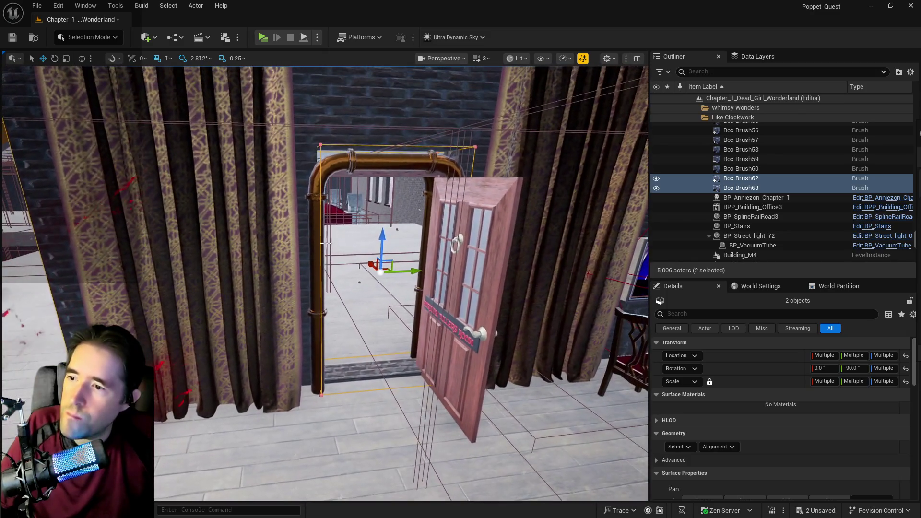
# Step: Lower the threshold brush Box Brush63 slightly beneath the door opening
pyautogui.click(379, 365)
pyautogui.moveTo(382, 241); pyautogui.dragTo(382, 248)
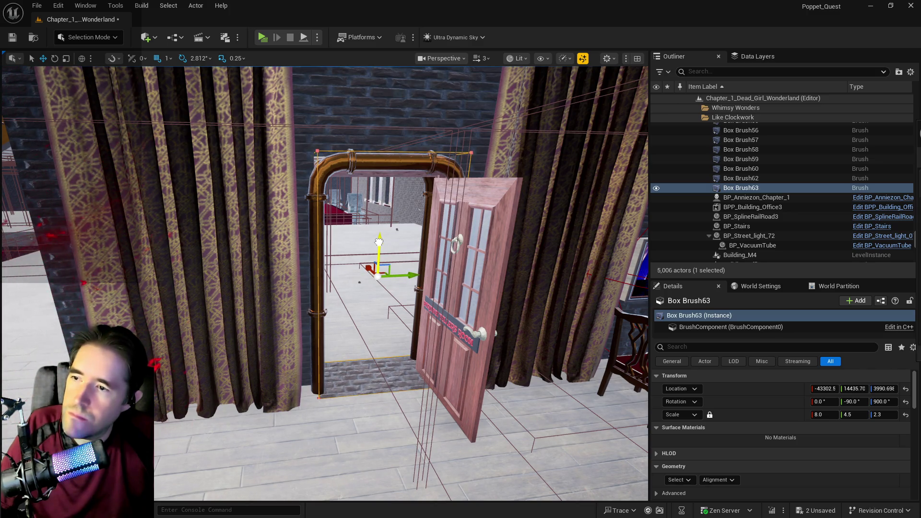
pyautogui.scroll(-10, 378, 242)
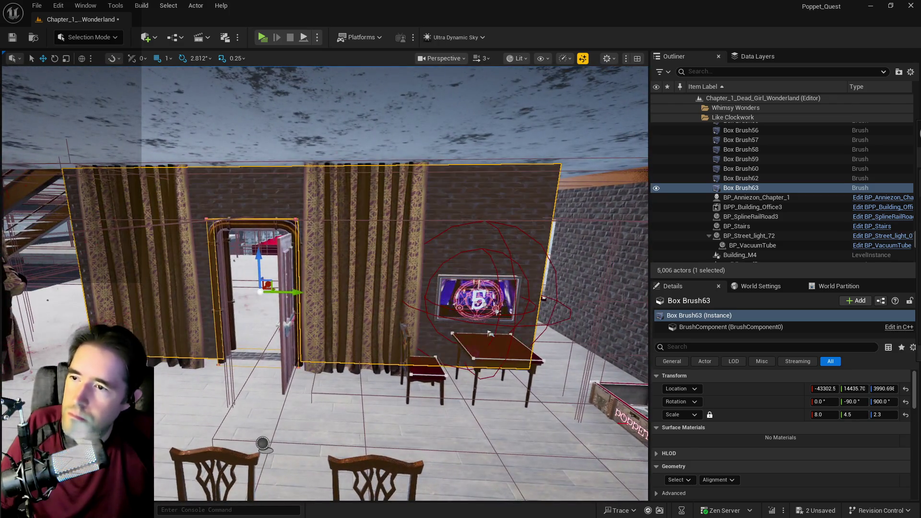
pyautogui.click(377, 271)
pyautogui.press('e')
pyautogui.scroll(2, 378, 271)
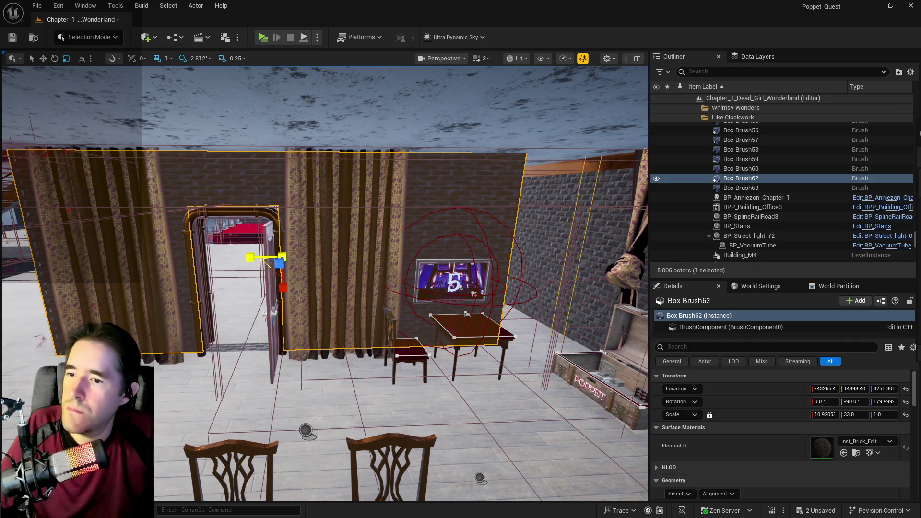
# Step: Swing toward the red portal and select the Fortune Teller's door, then the wall brush alone
pyautogui.moveTo(467, 315)
pyautogui.mouseDown()
pyautogui.moveTo(283, 336)
pyautogui.moveTo(300, 294)
pyautogui.moveTo(468, 270)
pyautogui.moveTo(456, 283)
pyautogui.moveTo(372, 290)
pyautogui.moveTo(447, 312)
pyautogui.mouseUp()
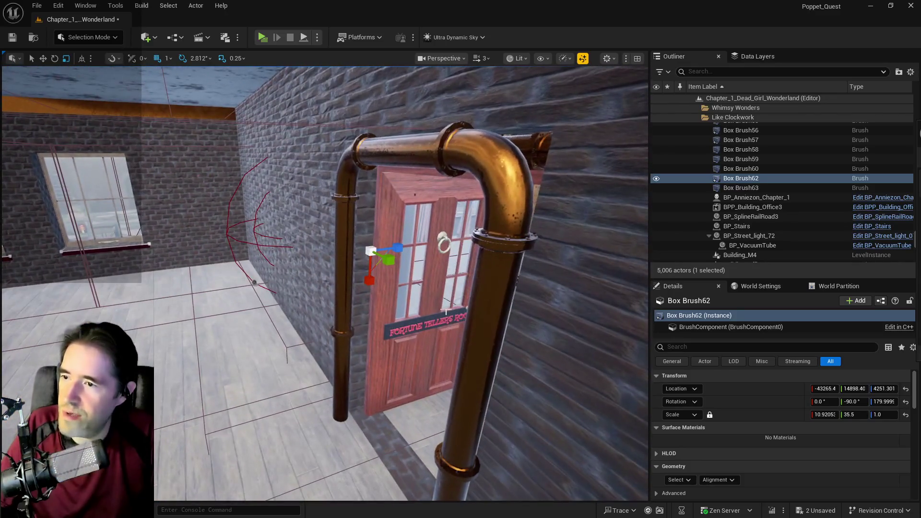
pyautogui.keyDown('ctrl'); pyautogui.click(354, 329); pyautogui.keyUp('ctrl')
pyautogui.keyDown('ctrl'); pyautogui.click(401, 331); pyautogui.keyUp('ctrl')
pyautogui.moveTo(400, 332); pyautogui.dragTo(369, 331)
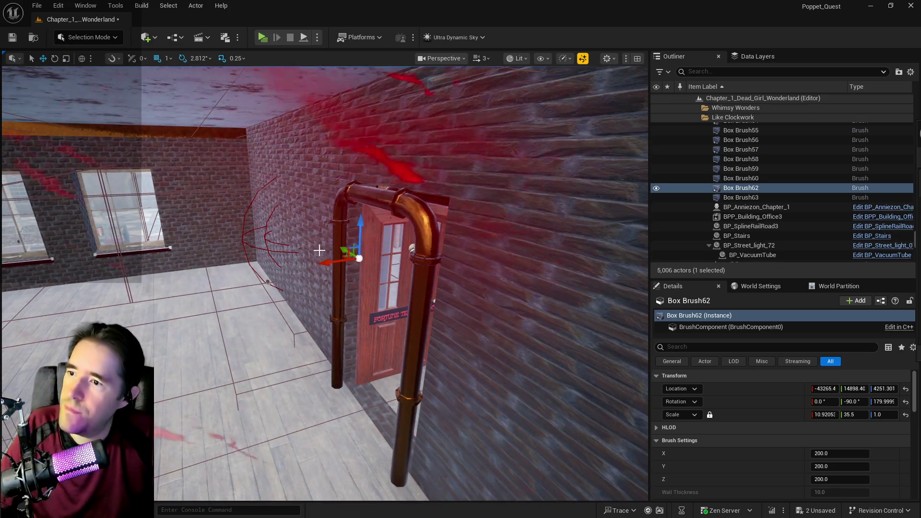
# Step: Select BP_Door_116, Box Brush63 and Box Brush62 together and inspect them from several angles
pyautogui.click(366, 281)
pyautogui.keyDown('ctrl'); pyautogui.click(354, 286); pyautogui.keyUp('ctrl')
pyautogui.keyDown('ctrl'); pyautogui.click(354, 286); pyautogui.keyUp('ctrl')
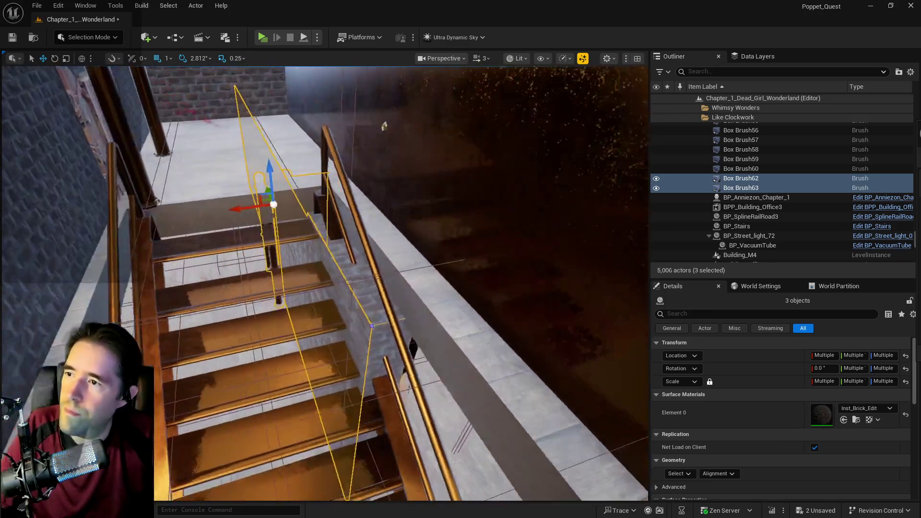
pyautogui.moveTo(289, 188); pyautogui.dragTo(288, 188)
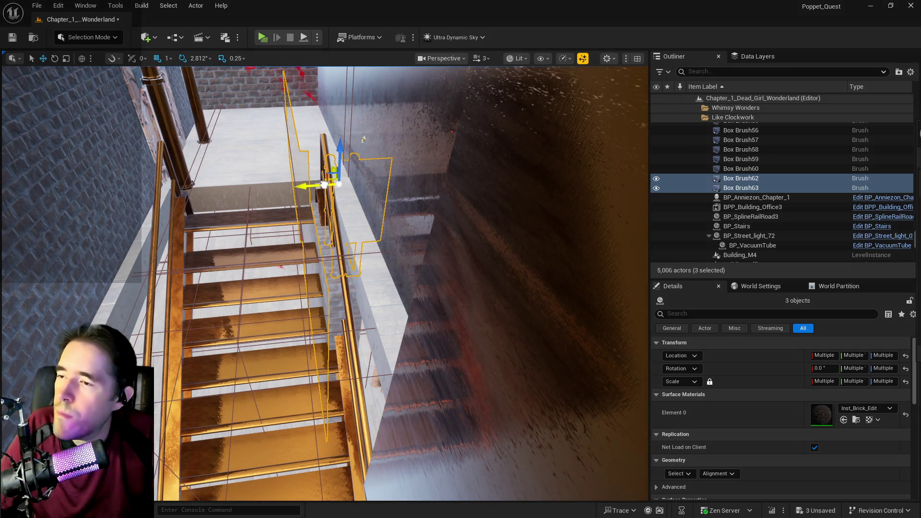
pyautogui.press('f')
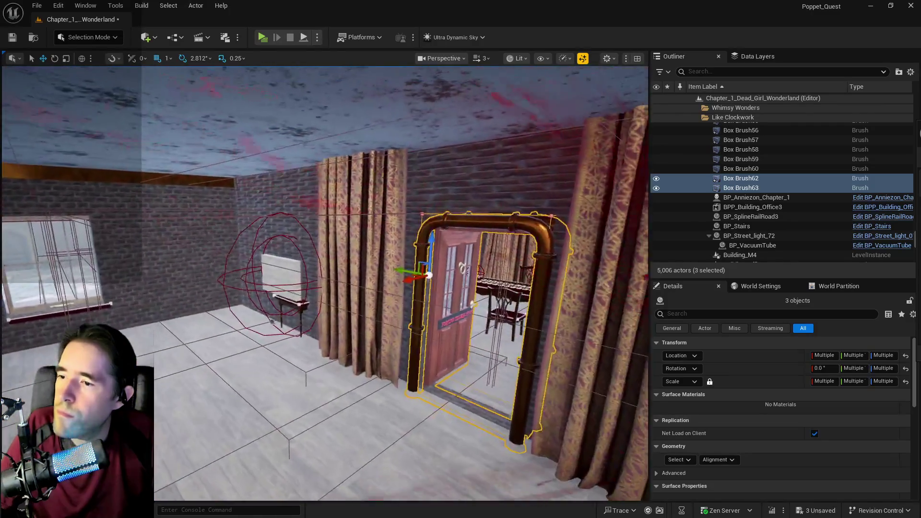
pyautogui.press('f')
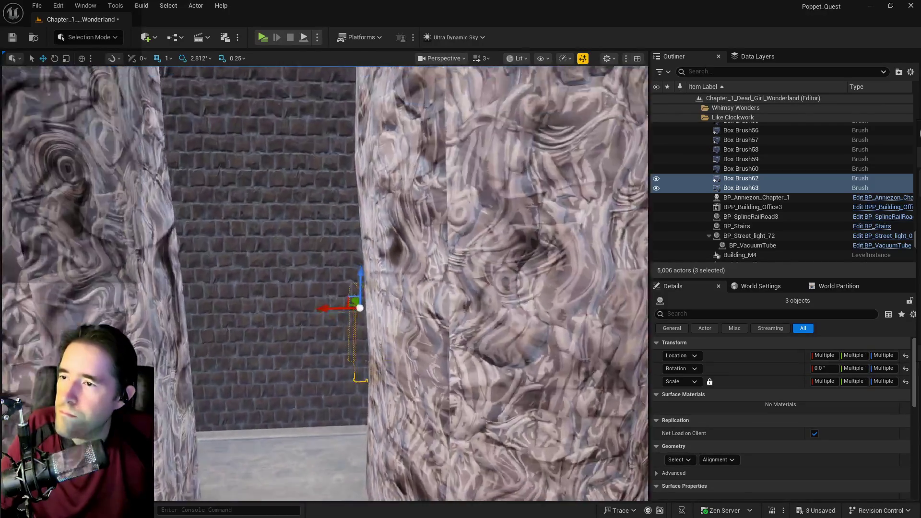
pyautogui.press('f')
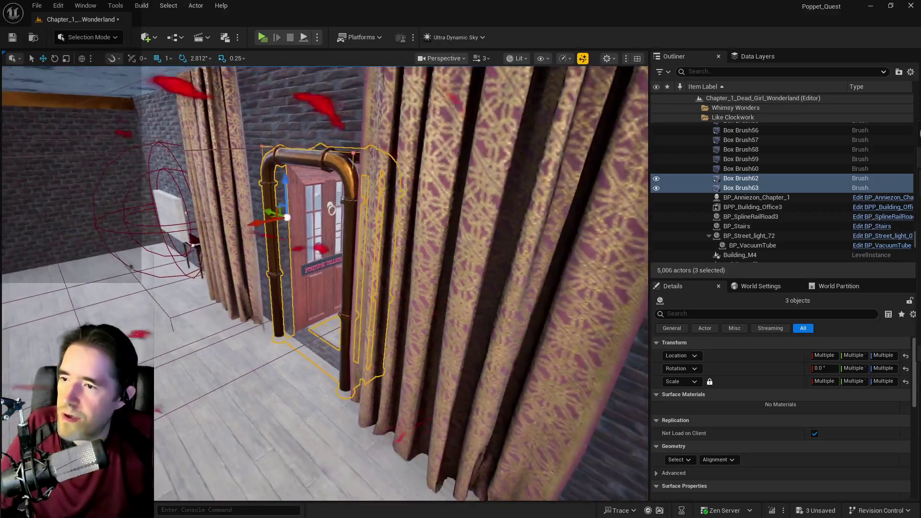
pyautogui.press('f')
pyautogui.press('f')
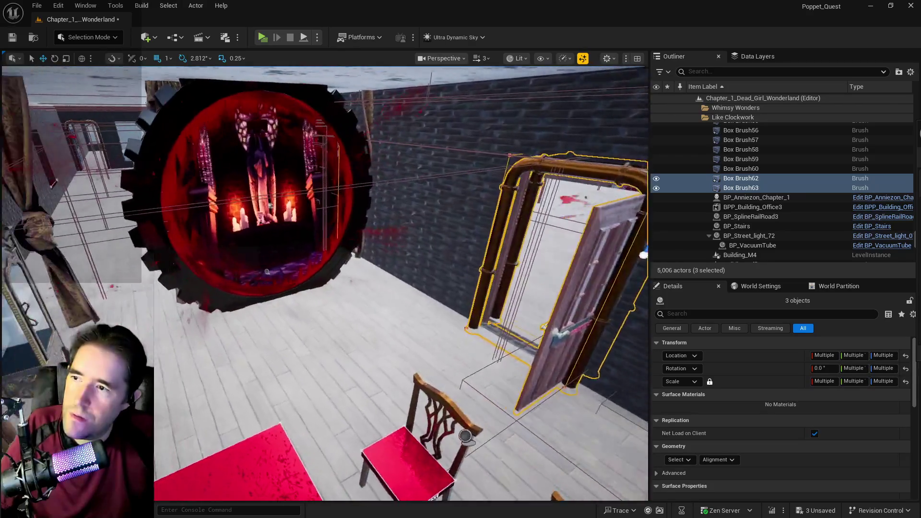
pyautogui.click(391, 250)
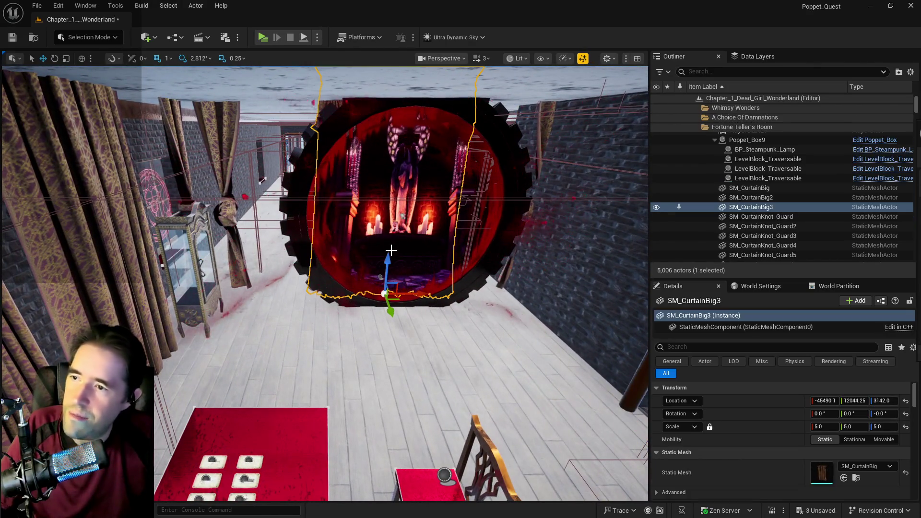
# Step: Set BP_Fortune_Teller_Portal's scale and Default Scale to 4.0 and lower it toward the floor
pyautogui.click(439, 255)
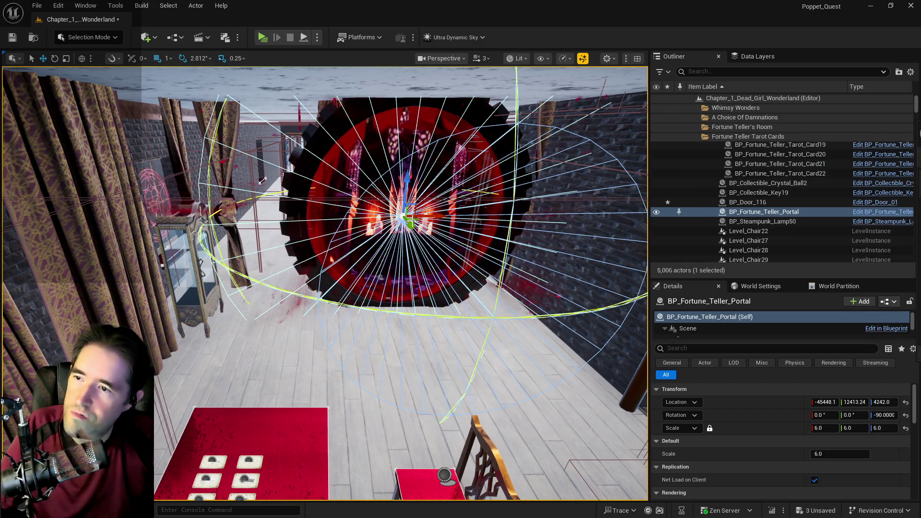
pyautogui.click(829, 428)
pyautogui.write('4')
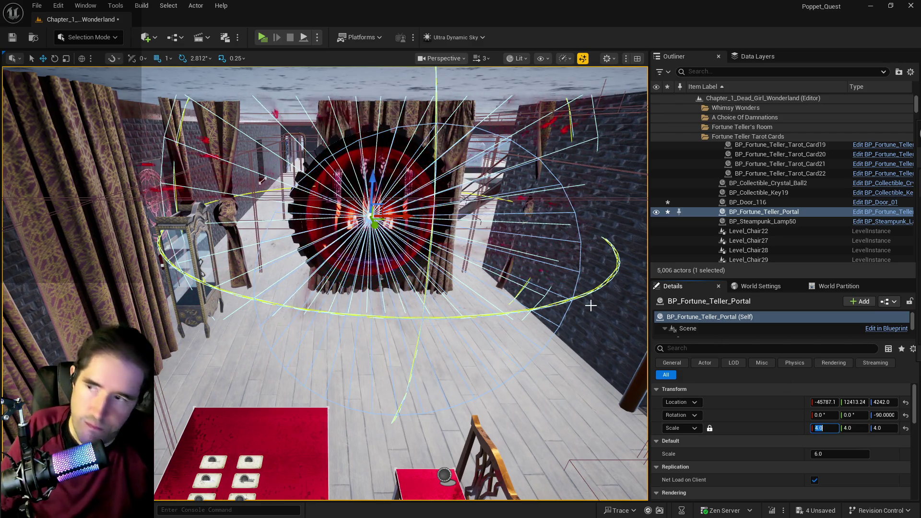
pyautogui.moveTo(373, 178)
pyautogui.mouseDown()
pyautogui.moveTo(374, 200)
pyautogui.moveTo(399, 225)
pyautogui.moveTo(365, 240)
pyautogui.moveTo(412, 211)
pyautogui.moveTo(384, 216)
pyautogui.moveTo(403, 211)
pyautogui.moveTo(418, 220)
pyautogui.mouseUp()
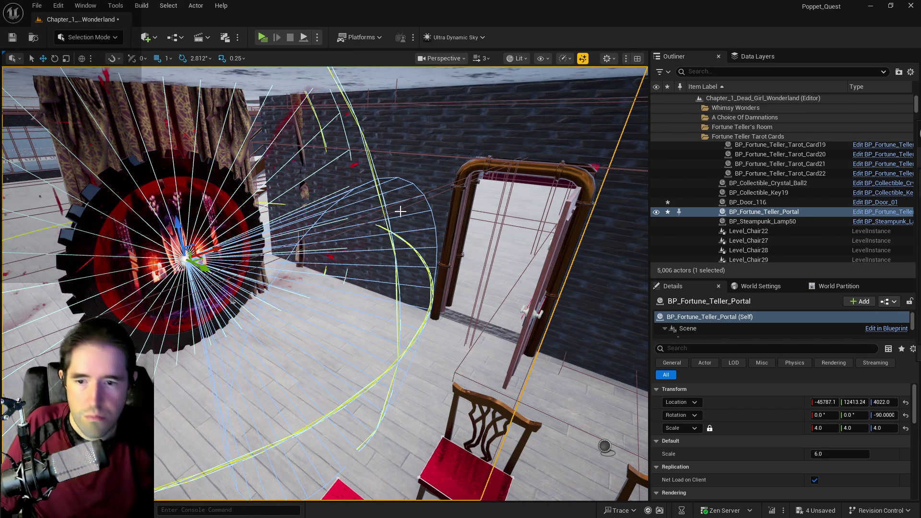
pyautogui.click(831, 453)
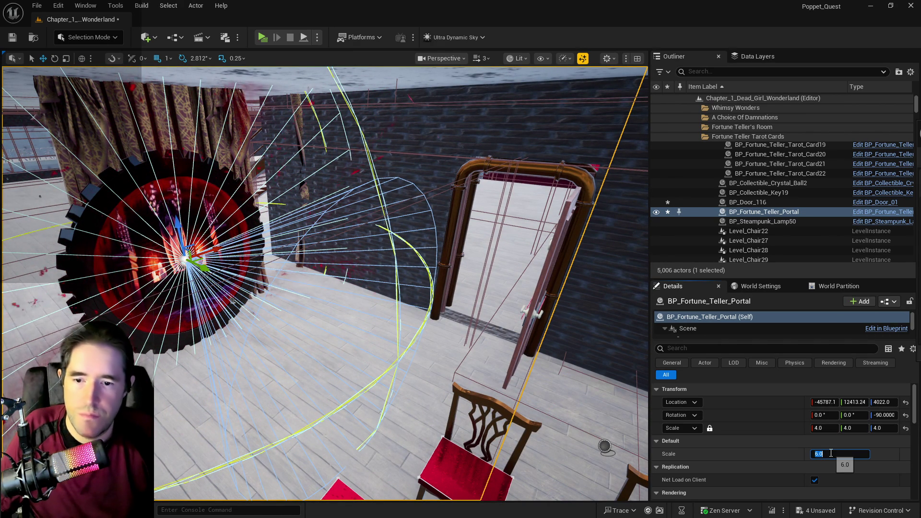
pyautogui.press('Return')
# Step: Face the portal and select the big curtain behind it
pyautogui.moveTo(422, 269); pyautogui.dragTo(423, 185)
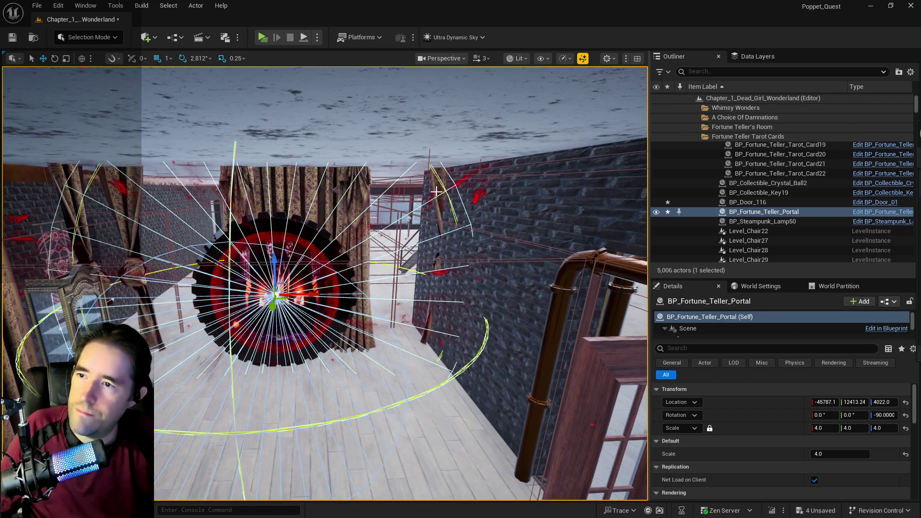
pyautogui.click(451, 257)
pyautogui.click(351, 225)
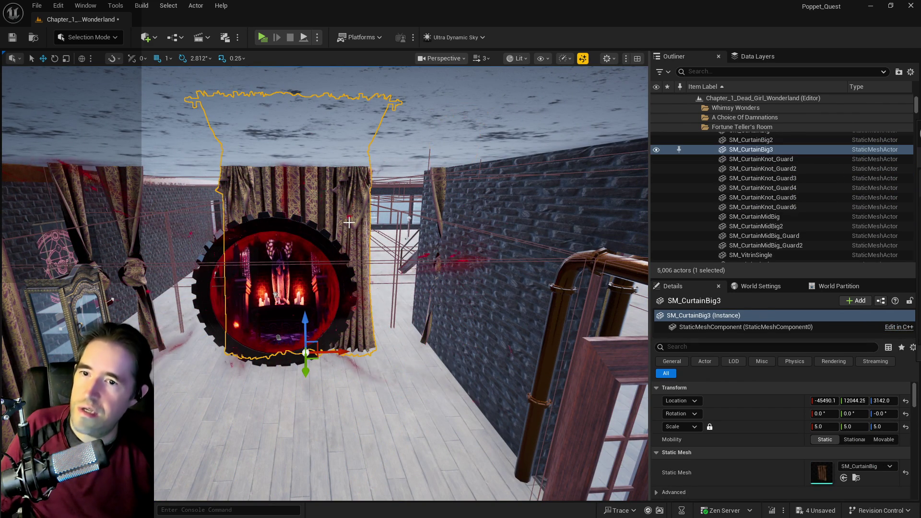
pyautogui.press('f')
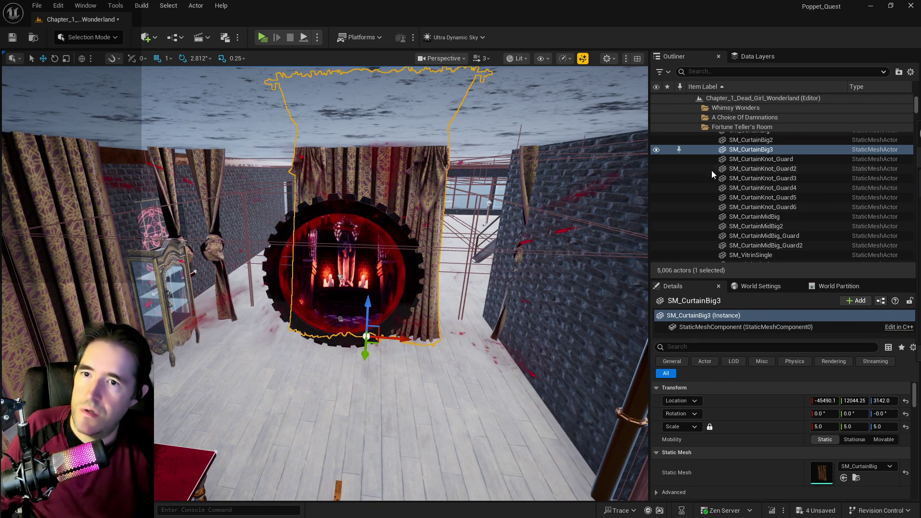
# Step: Select and frame the 13 room curtains, then set their scale to 3
pyautogui.scroll(2, 750, 166)
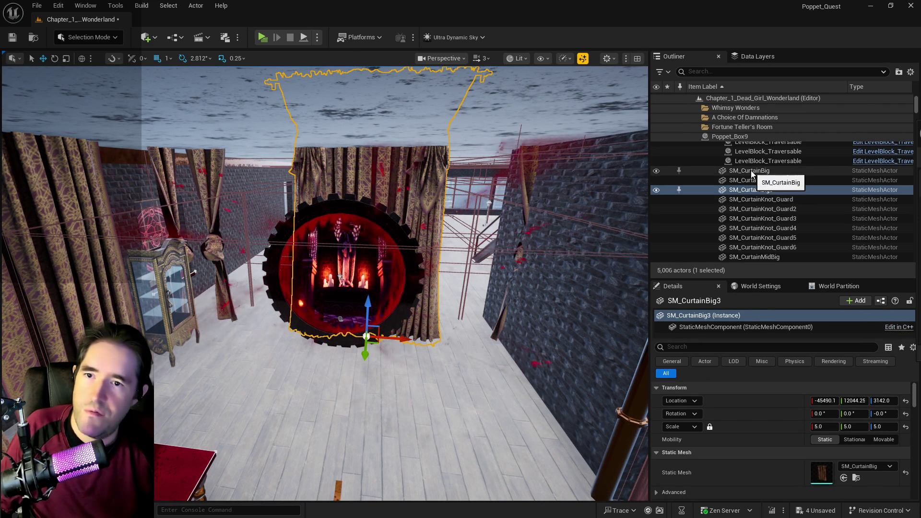
pyautogui.click(751, 171)
pyautogui.scroll(-4, 753, 206)
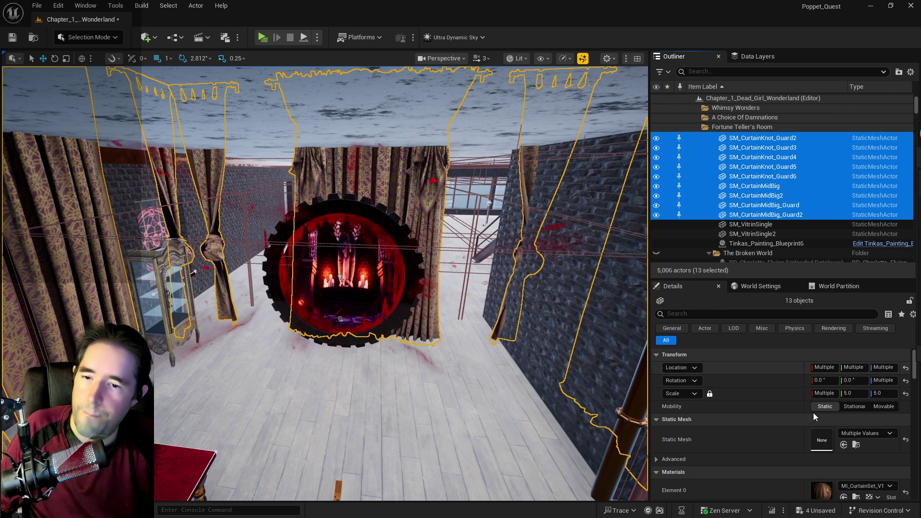
pyautogui.press('f')
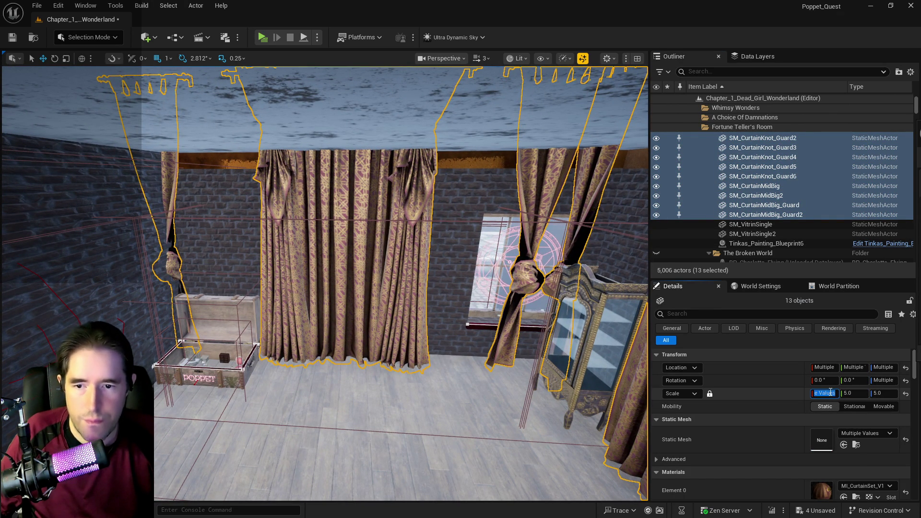
pyautogui.press('Return')
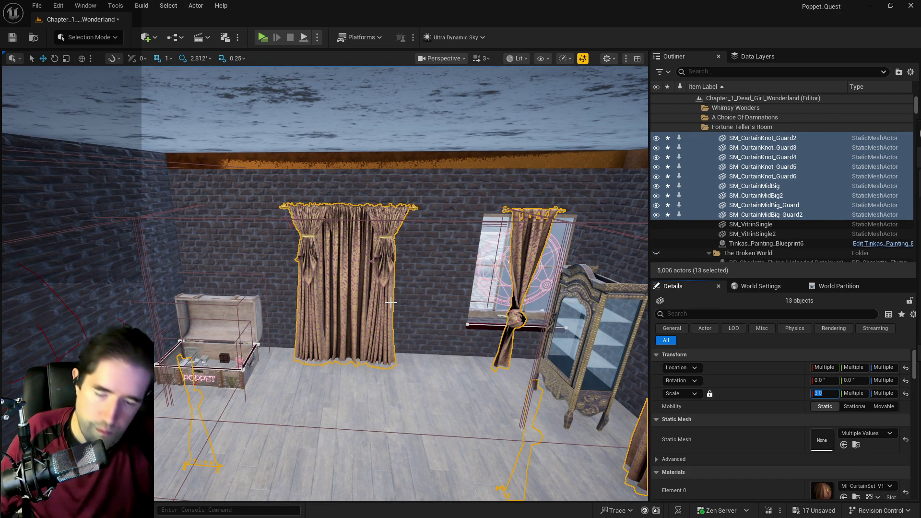
pyautogui.moveTo(348, 312)
pyautogui.mouseDown()
pyautogui.moveTo(317, 283)
pyautogui.moveTo(345, 269)
pyautogui.moveTo(331, 288)
pyautogui.moveTo(345, 288)
pyautogui.mouseUp()
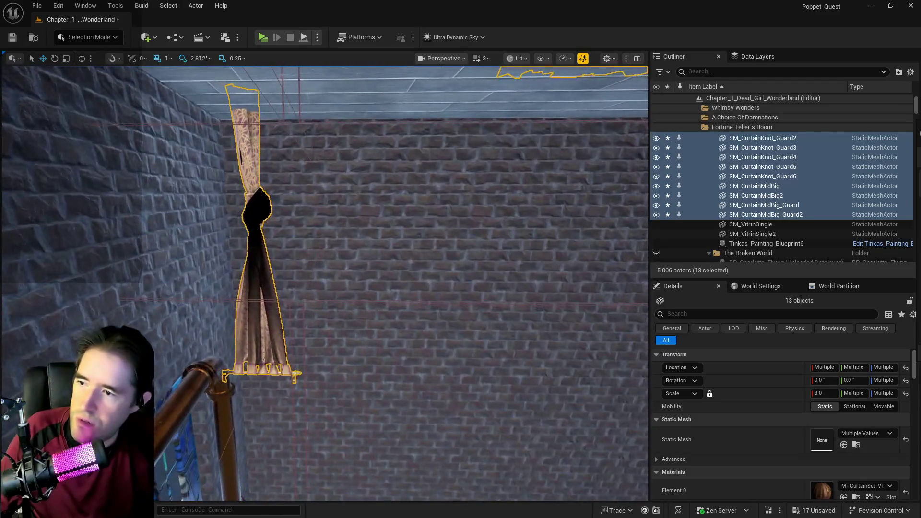
# Step: Delete the curtain knot SM_CurtainKnot_Guard4 and the mirrored SM_CurtainMidBig_Guard2
pyautogui.click(229, 365)
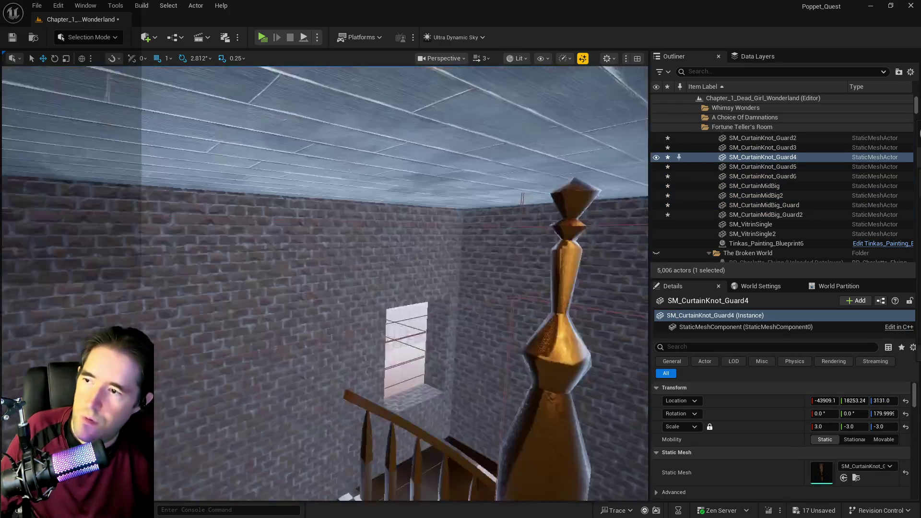
pyautogui.press('Delete')
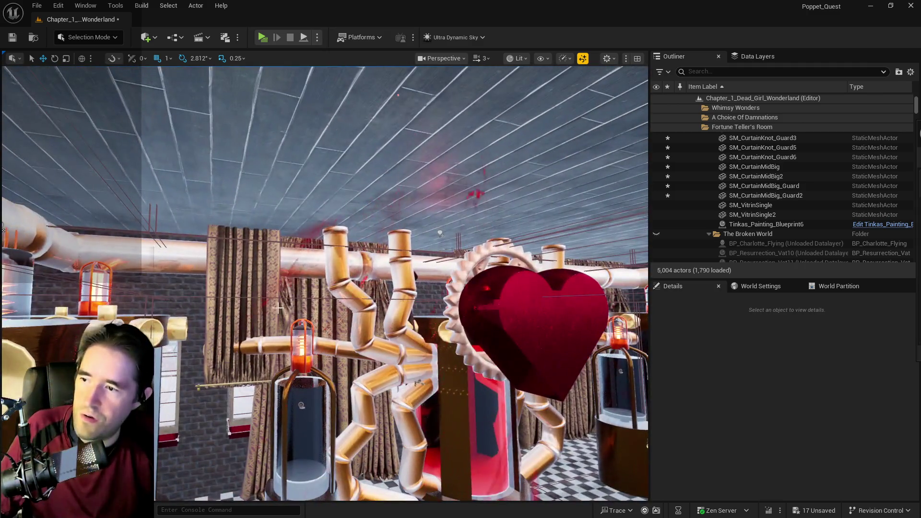
pyautogui.click(246, 306)
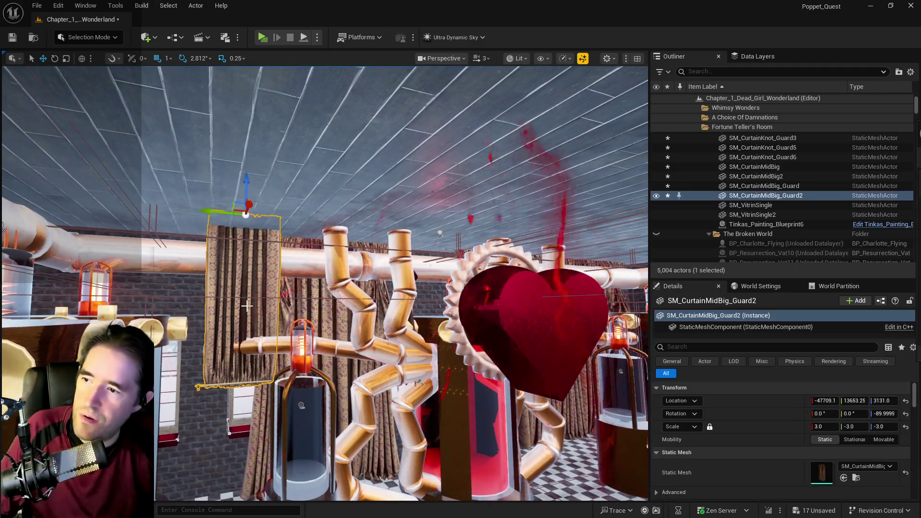
pyautogui.press('Delete')
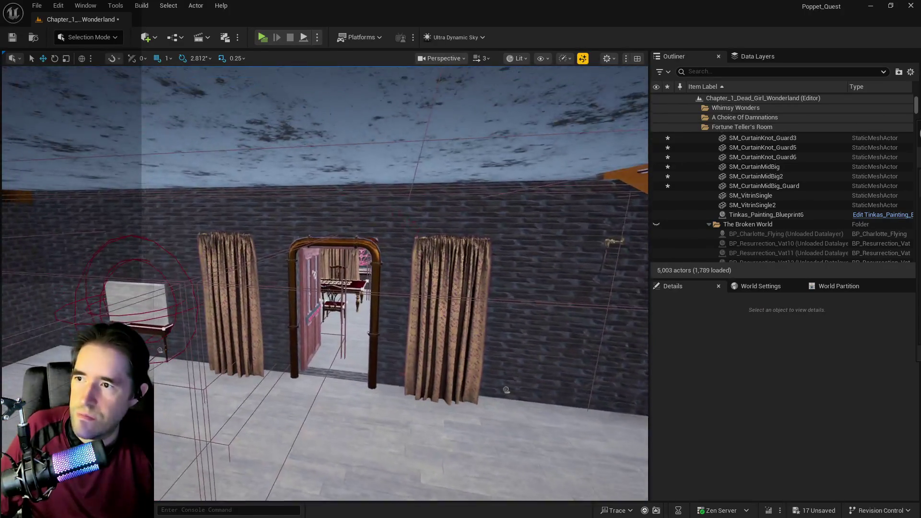
# Step: Select the ten remaining room curtains in the Outliner, starting from SM_CurtainMidBig_Guard
pyautogui.click(291, 341)
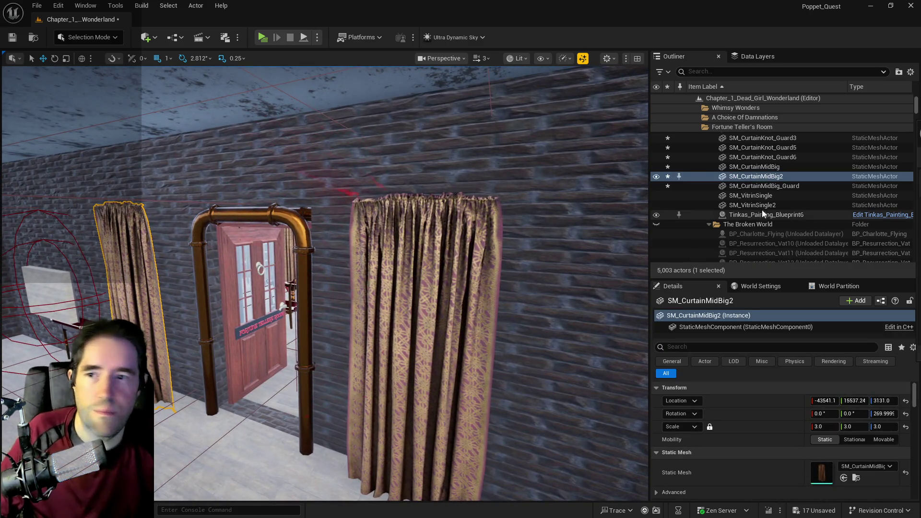
pyautogui.click(745, 187)
pyautogui.scroll(3, 744, 188)
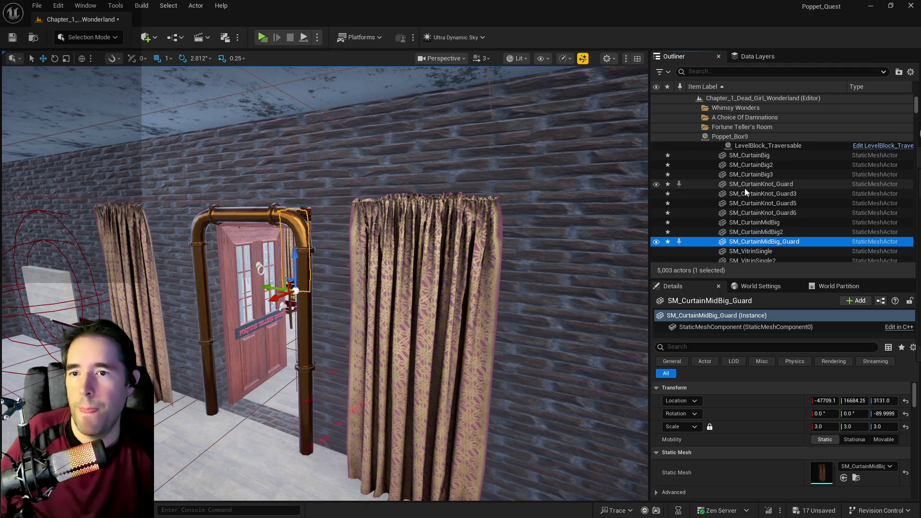
pyautogui.keyDown('shift'); pyautogui.click(745, 177); pyautogui.keyUp('shift')
pyautogui.scroll(-3, 681, 227)
# Step: Frame the ten curtains and set their X scale to 4
pyautogui.press('f')
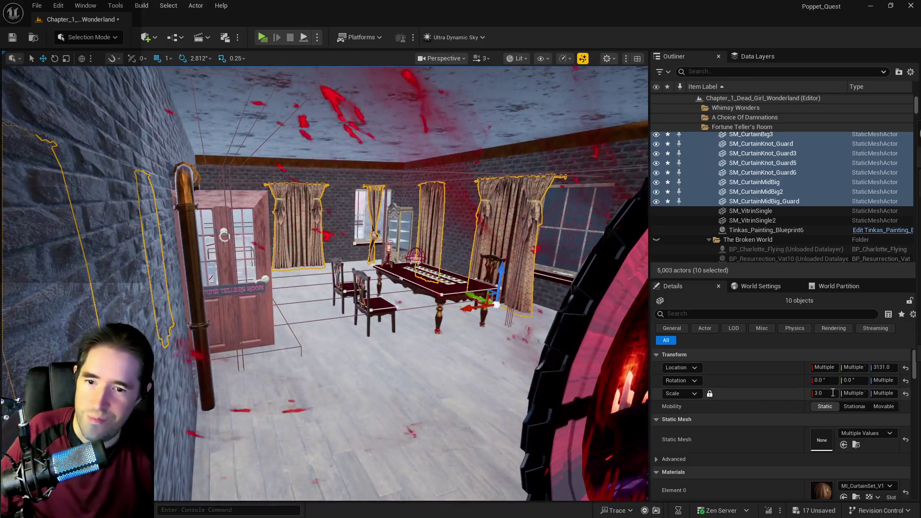
pyautogui.click(833, 393)
pyautogui.write('4')
pyautogui.press('Return')
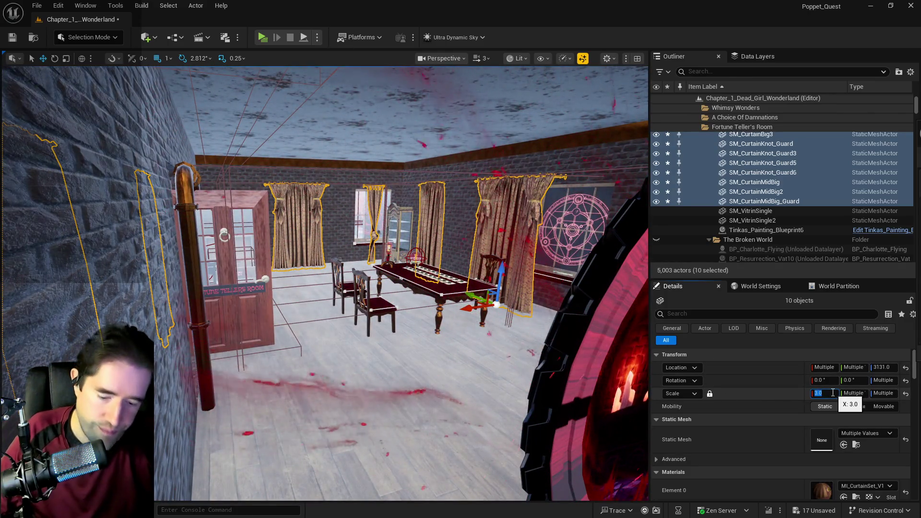
pyautogui.moveTo(336, 288)
pyautogui.mouseDown()
pyautogui.moveTo(327, 249)
pyautogui.moveTo(288, 288)
pyautogui.mouseUp()
pyautogui.moveTo(384, 288)
pyautogui.mouseDown()
pyautogui.moveTo(368, 286)
pyautogui.moveTo(411, 287)
pyautogui.mouseUp()
# Step: Reduce the curtains' scale to 3.6 and raise them to Z 3200
pyautogui.click(819, 395)
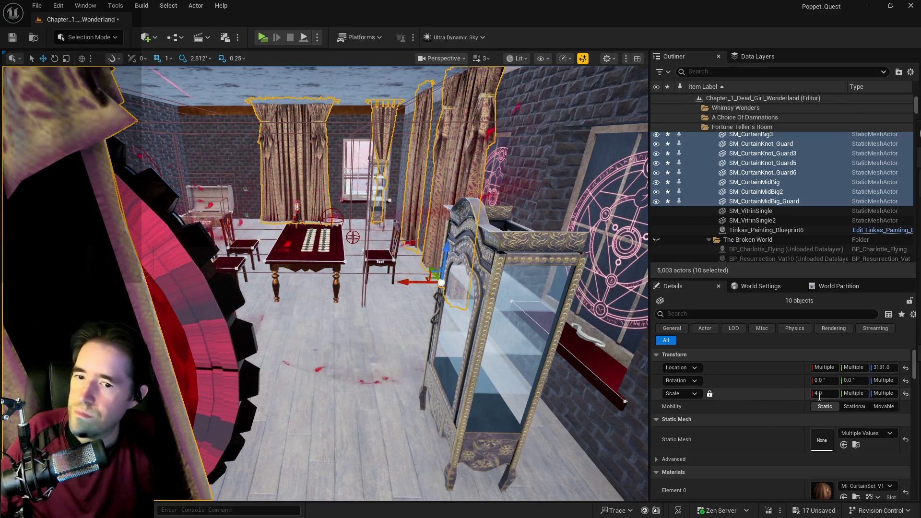
pyautogui.moveTo(807, 395); pyautogui.dragTo(805, 393)
pyautogui.moveTo(591, 385)
pyautogui.mouseDown()
pyautogui.moveTo(528, 360)
pyautogui.moveTo(523, 370)
pyautogui.mouseUp()
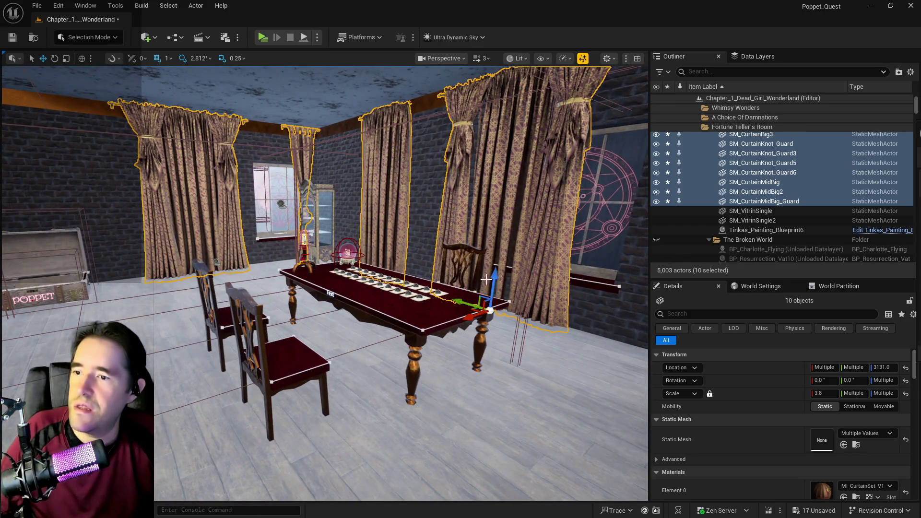
pyautogui.moveTo(494, 280); pyautogui.dragTo(497, 273)
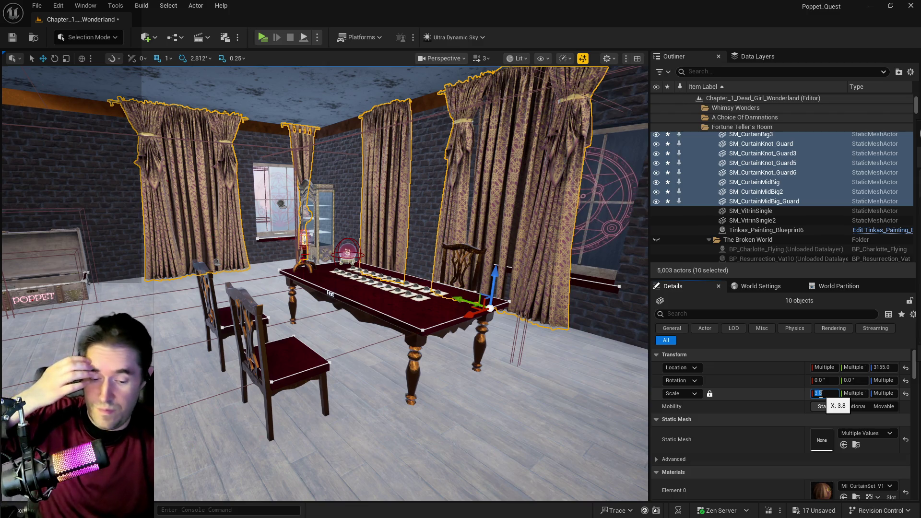
pyautogui.press('BackSpace')
pyautogui.write('6')
pyautogui.press('Return')
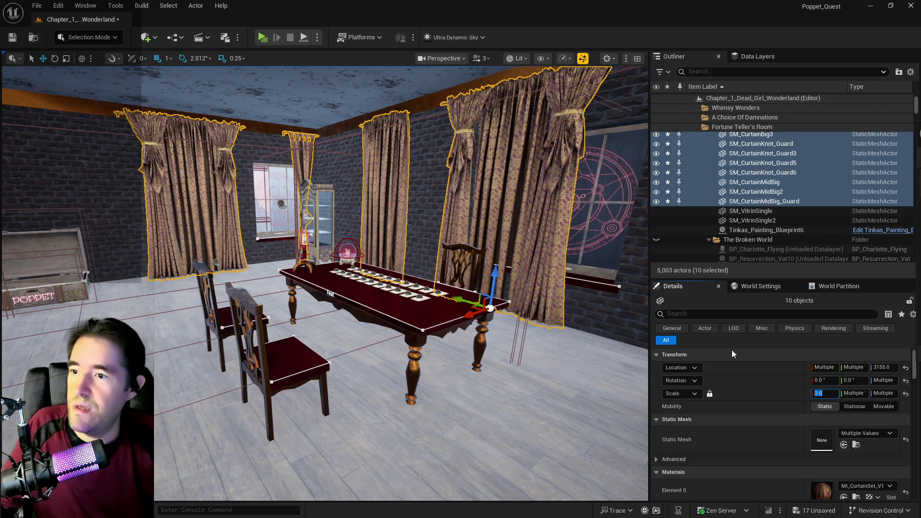
pyautogui.moveTo(496, 281)
pyautogui.mouseDown()
pyautogui.moveTo(499, 270)
pyautogui.moveTo(365, 268)
pyautogui.moveTo(355, 233)
pyautogui.moveTo(421, 331)
pyautogui.mouseUp()
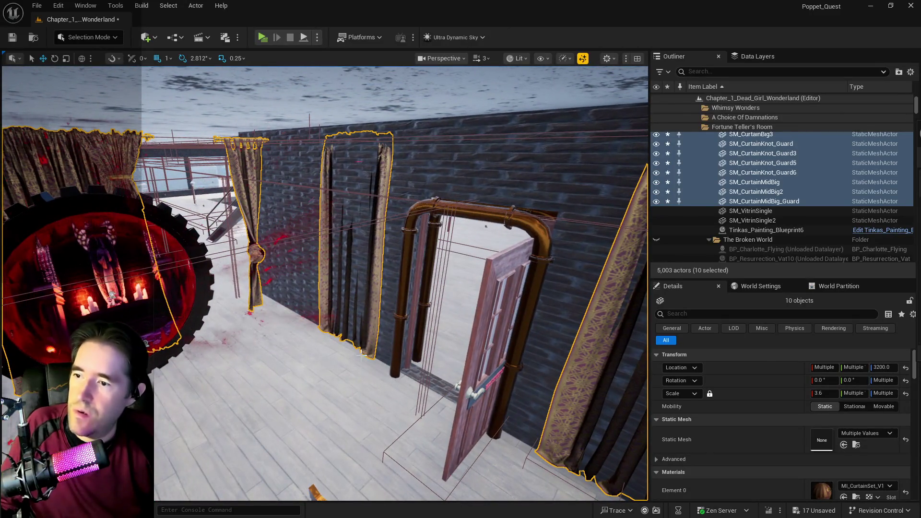
pyautogui.click(361, 355)
pyautogui.click(368, 296)
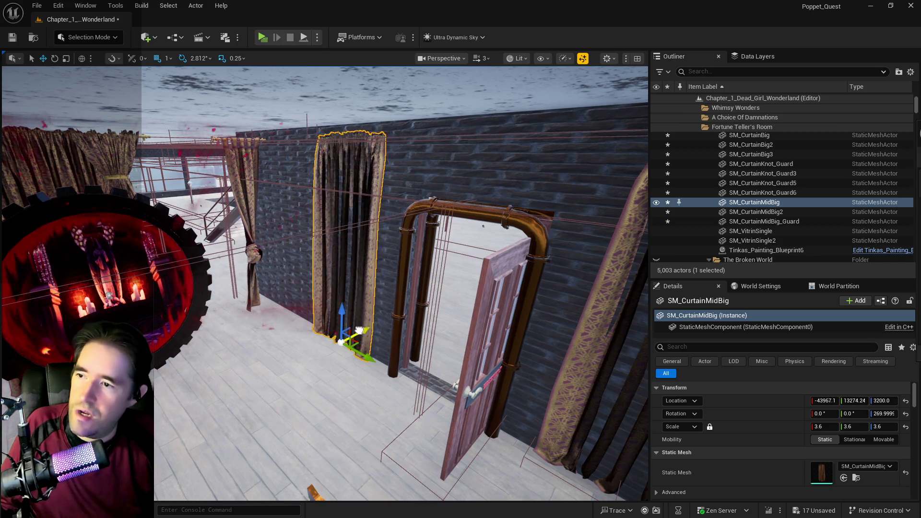
pyautogui.moveTo(328, 335); pyautogui.dragTo(329, 334)
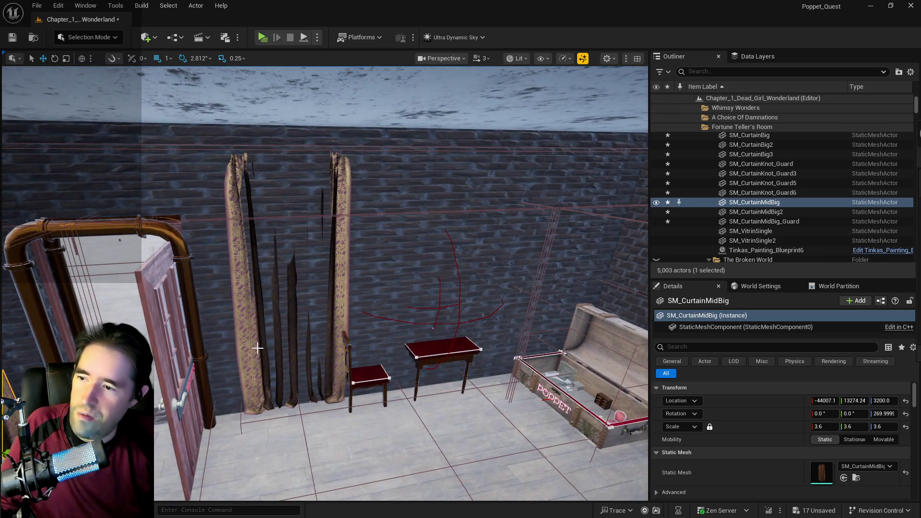
pyautogui.click(258, 348)
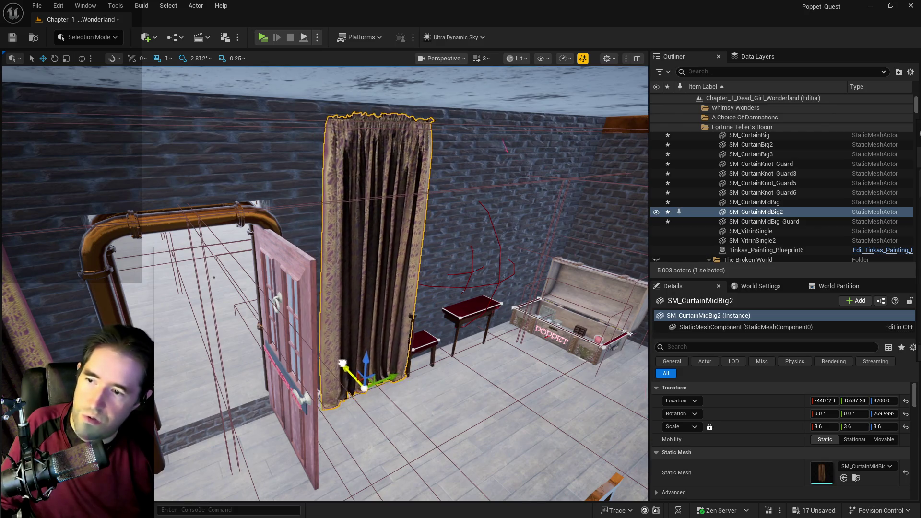
pyautogui.moveTo(429, 320)
pyautogui.mouseDown()
pyautogui.moveTo(405, 315)
pyautogui.moveTo(415, 319)
pyautogui.mouseUp()
pyautogui.click(429, 320)
pyautogui.click(416, 319)
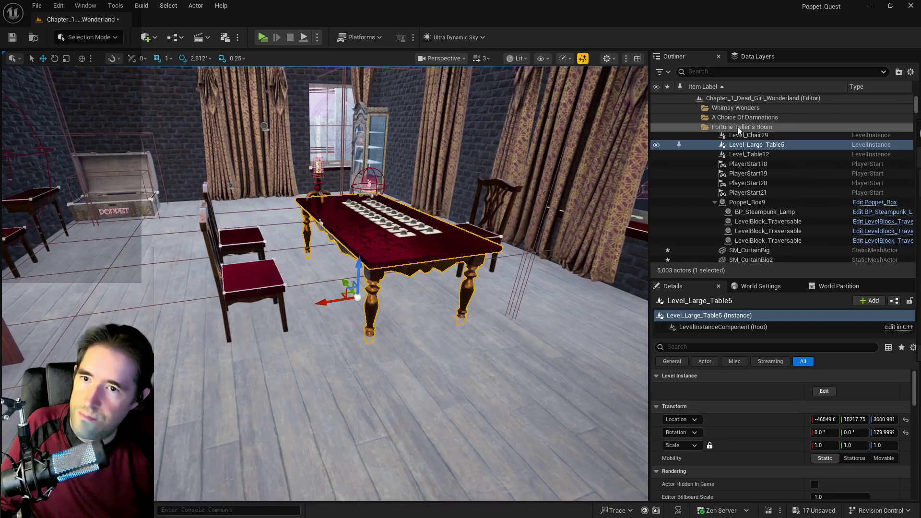
# Step: Select all descendants of the Fortune Teller's Room folder and raise them higher
pyautogui.rightClick(738, 127)
pyautogui.rightClick(728, 203)
pyautogui.moveTo(752, 256)
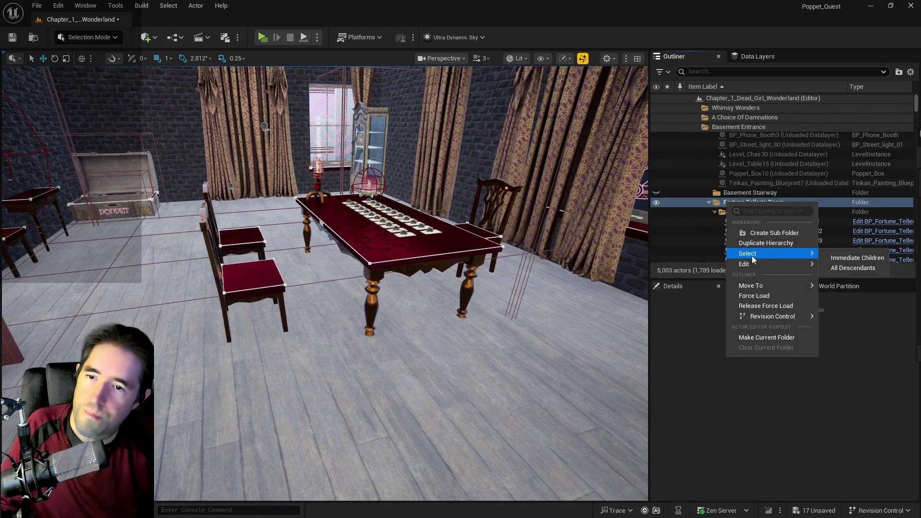
pyautogui.click(854, 268)
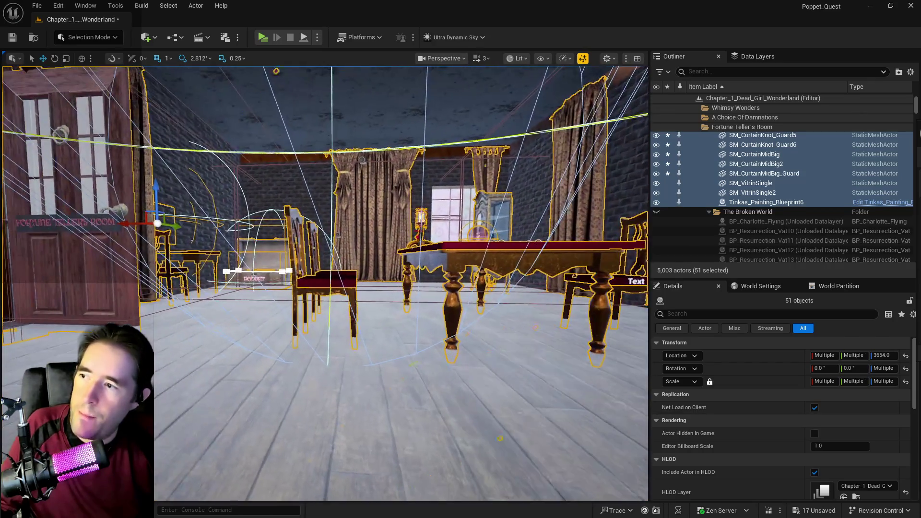
pyautogui.moveTo(158, 194); pyautogui.dragTo(164, 190)
# Step: Save the Chapter_1_Dead_Girl_Wonderland level and launch a standalone play test
pyautogui.moveTo(180, 236)
pyautogui.mouseDown()
pyautogui.moveTo(185, 206)
pyautogui.moveTo(184, 226)
pyautogui.moveTo(182, 213)
pyautogui.mouseUp()
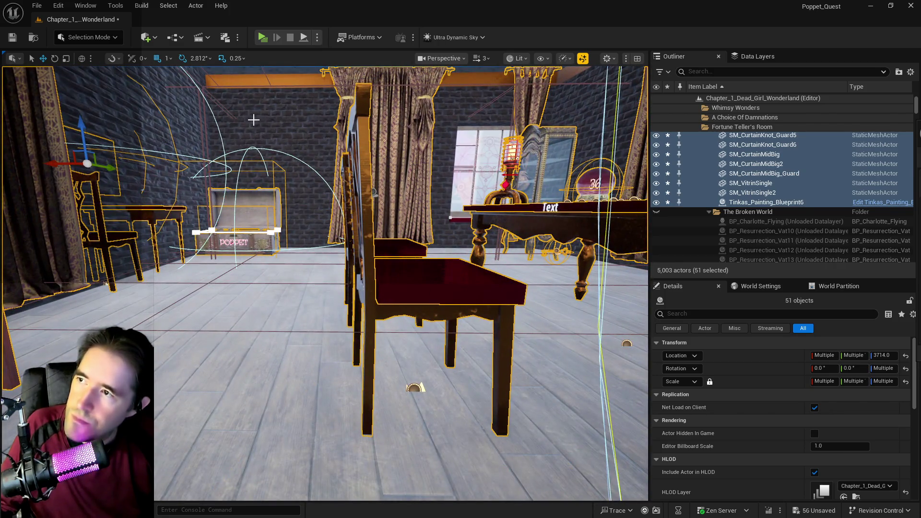
pyautogui.hotkey('ctrl', 's')
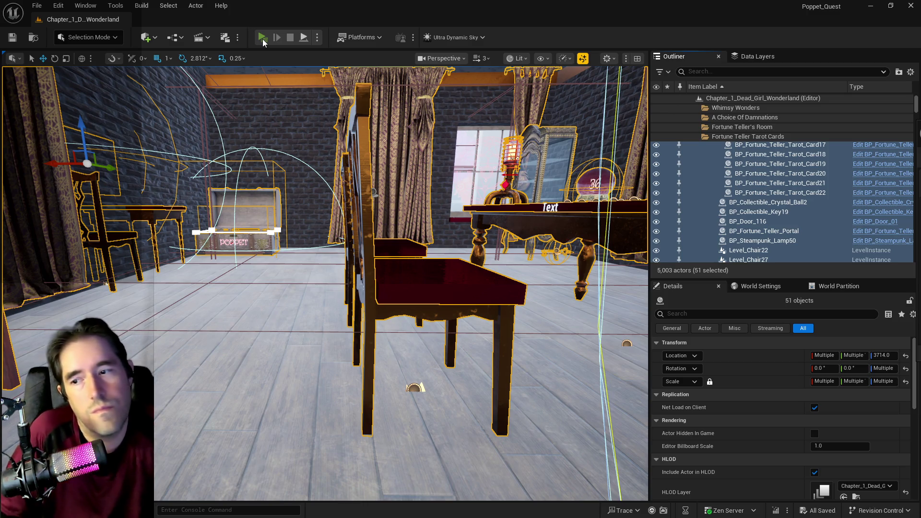
pyautogui.click(263, 39)
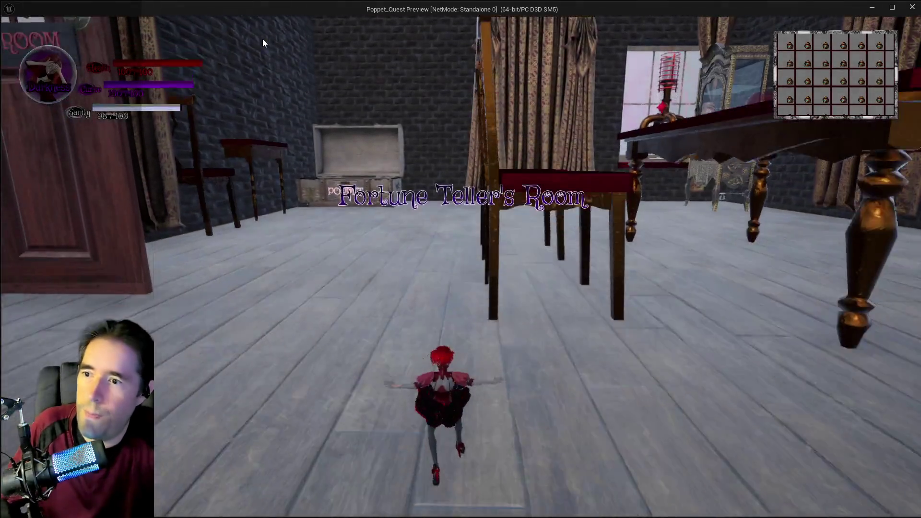
# Step: Walk the character past the table, window wall and cabinet, then exit with Esc
pyautogui.press('w')
pyautogui.press('s')
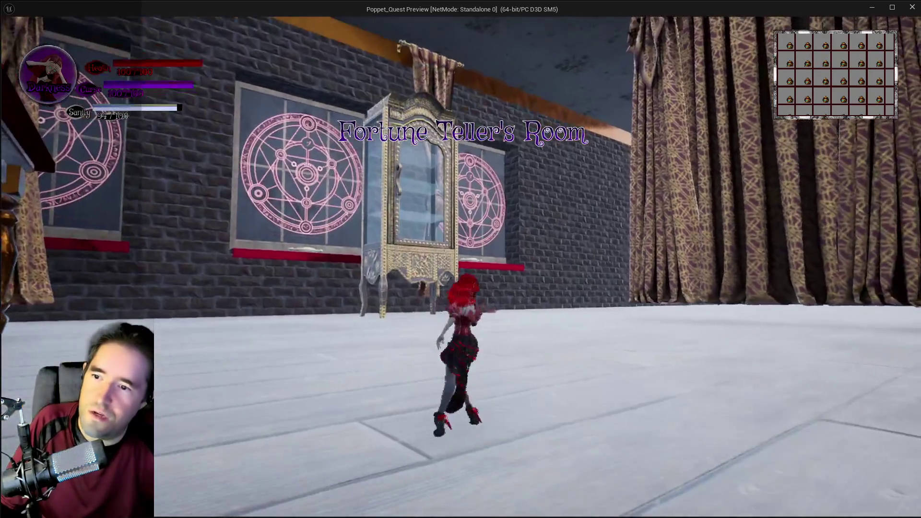
pyautogui.press('w')
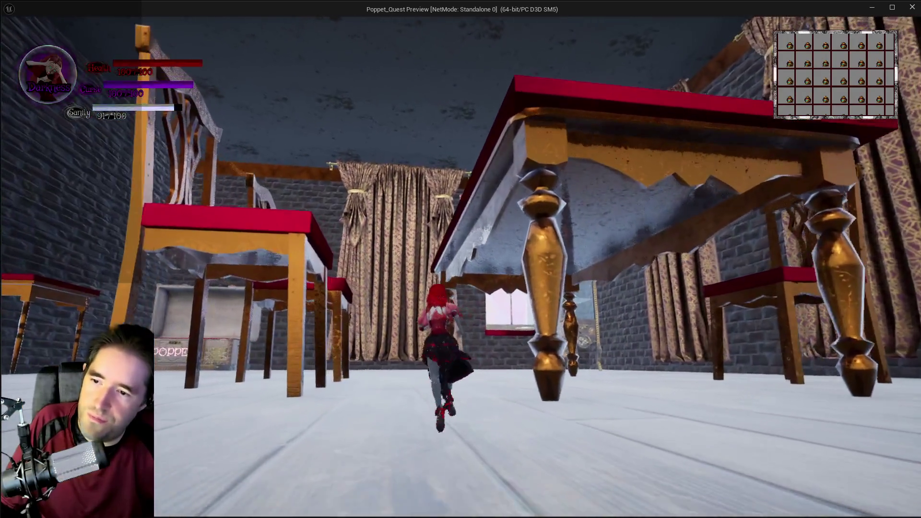
pyautogui.press('w')
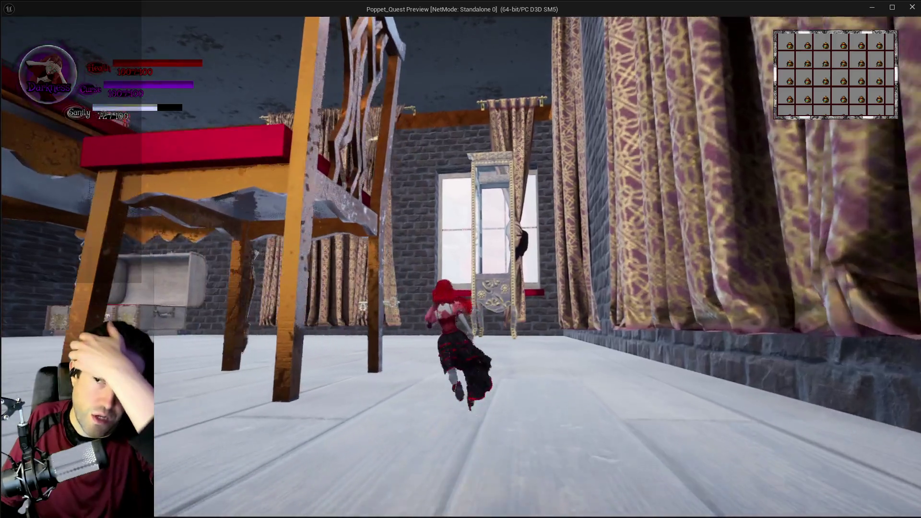
pyautogui.press('d')
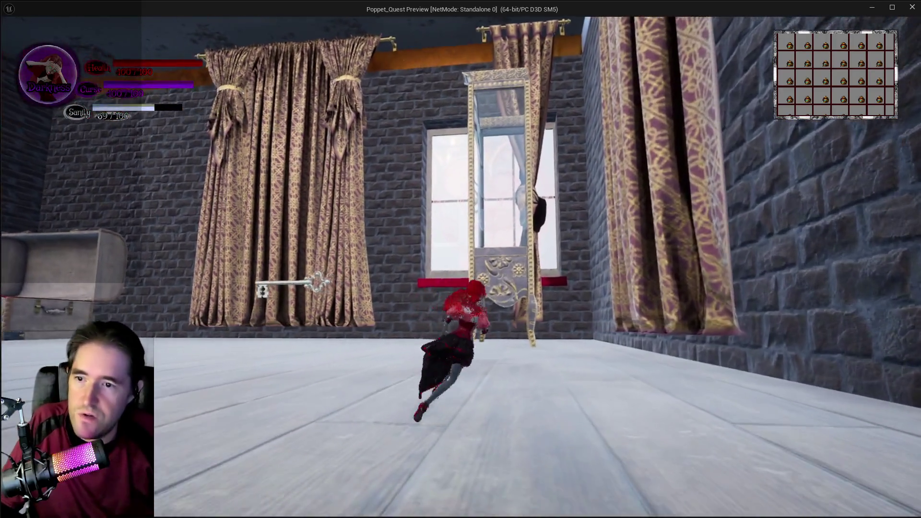
pyautogui.press('w')
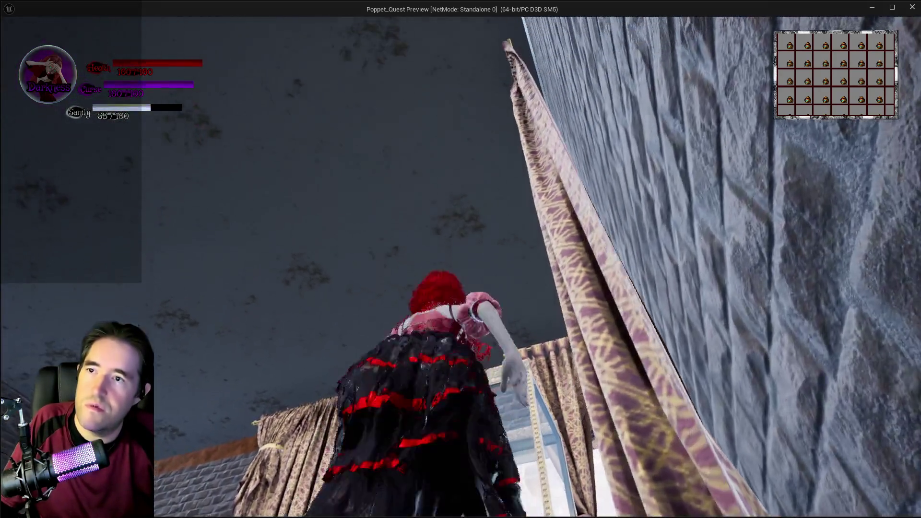
pyautogui.press('w')
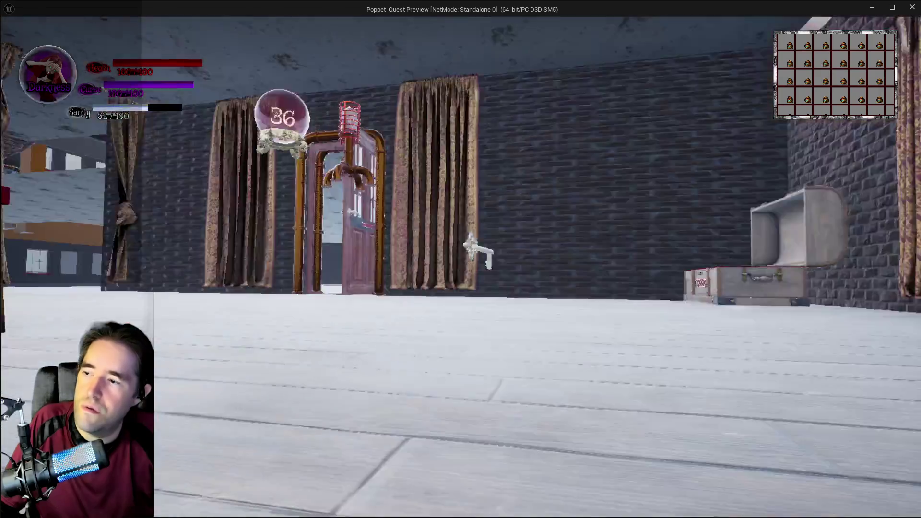
pyautogui.press('Escape')
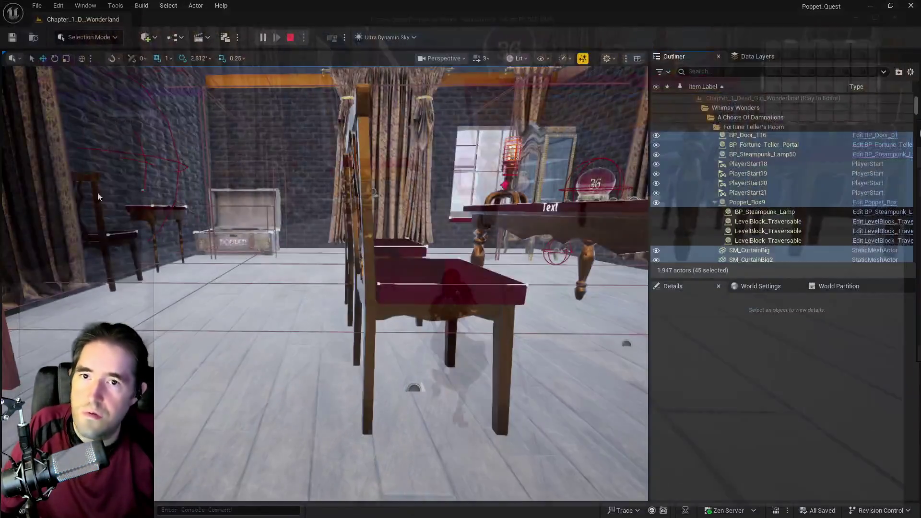
# Step: Select every actor in the Fortune Teller's Room folder via Select > All Descendants
pyautogui.rightClick(737, 137)
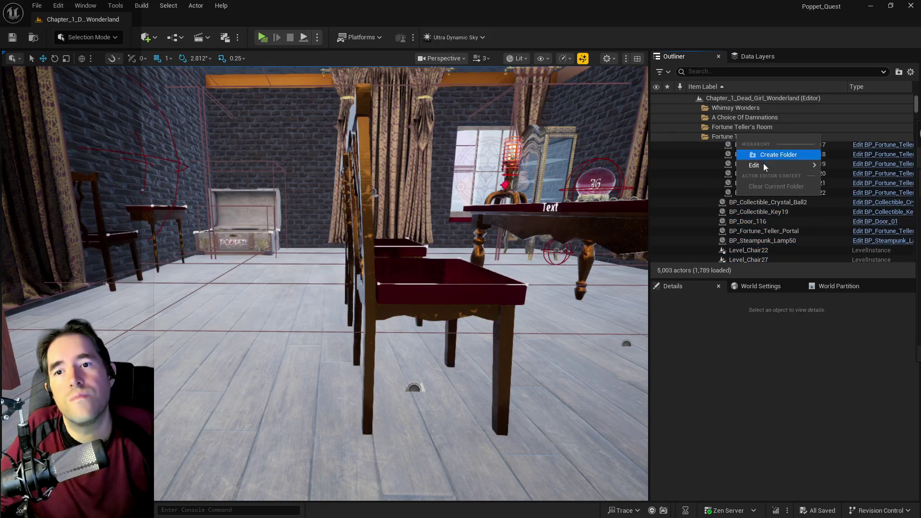
pyautogui.moveTo(763, 166)
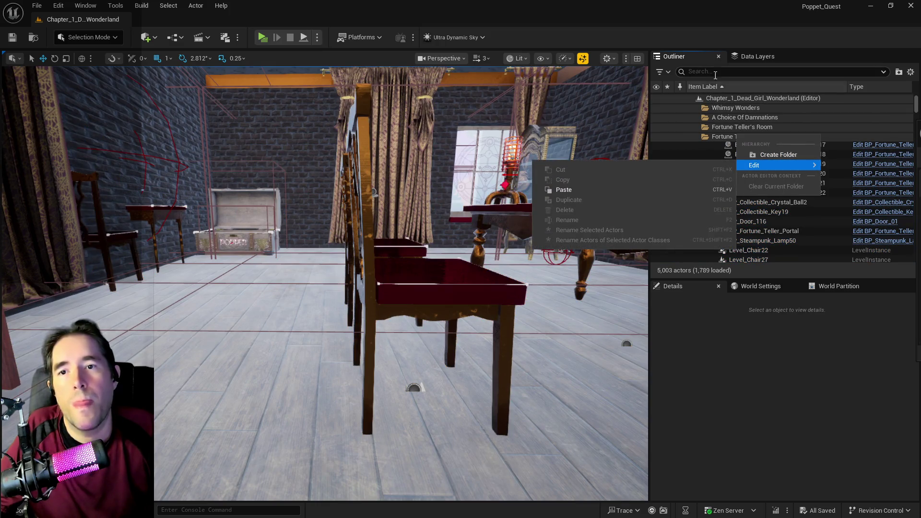
pyautogui.click(712, 137)
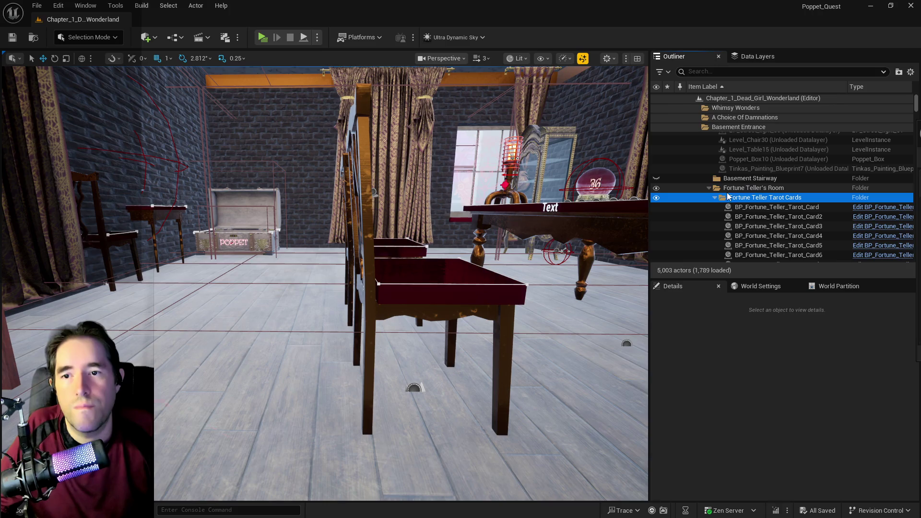
pyautogui.click(739, 187)
pyautogui.rightClick(739, 187)
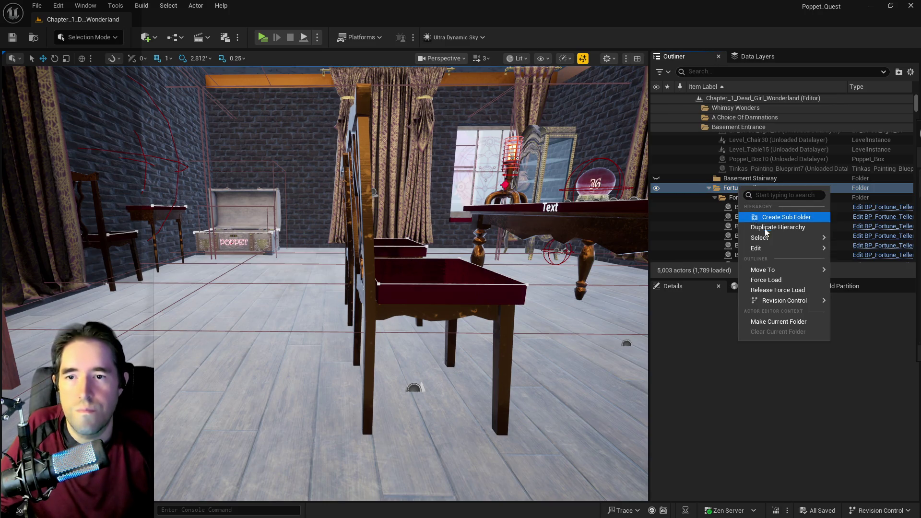
pyautogui.moveTo(760, 237)
pyautogui.click(846, 252)
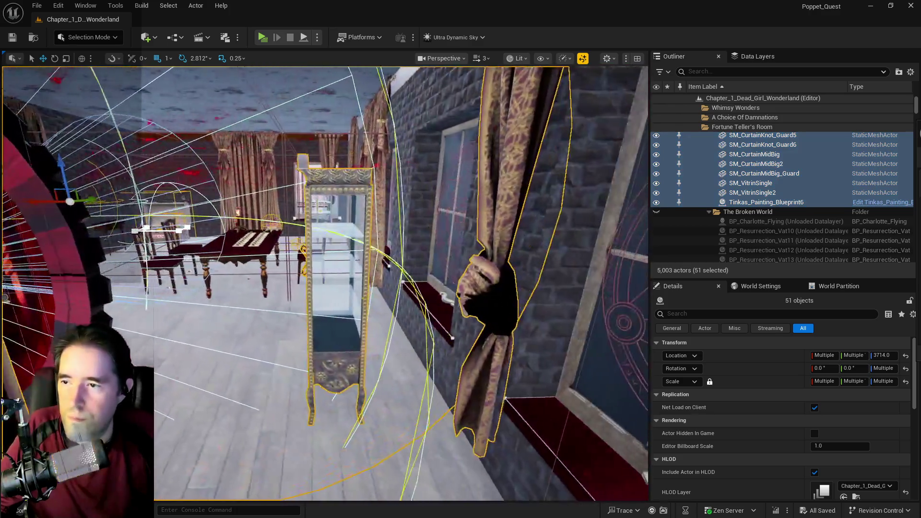
# Step: Fly past the vitrine and chair, then select and frame Tinkas_Painting_Blueprint6
pyautogui.moveTo(340, 276); pyautogui.dragTo(340, 276)
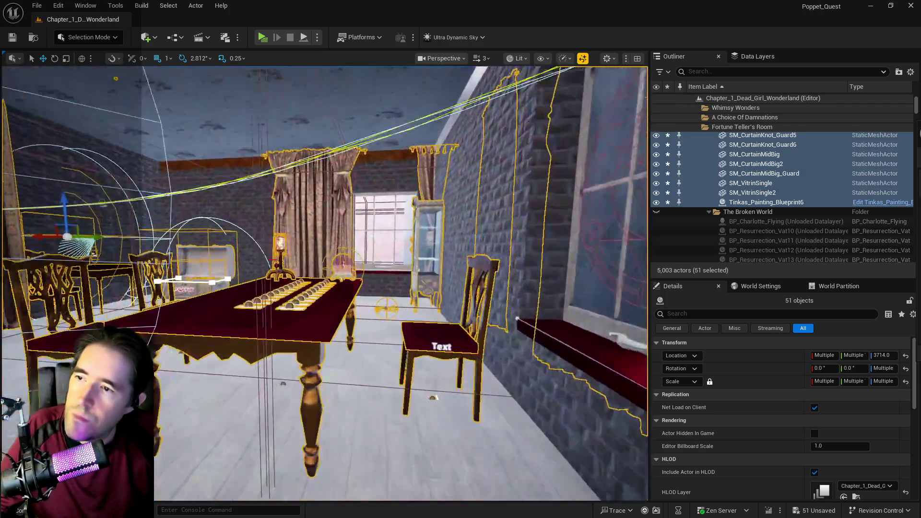
pyautogui.moveTo(339, 276); pyautogui.dragTo(339, 276)
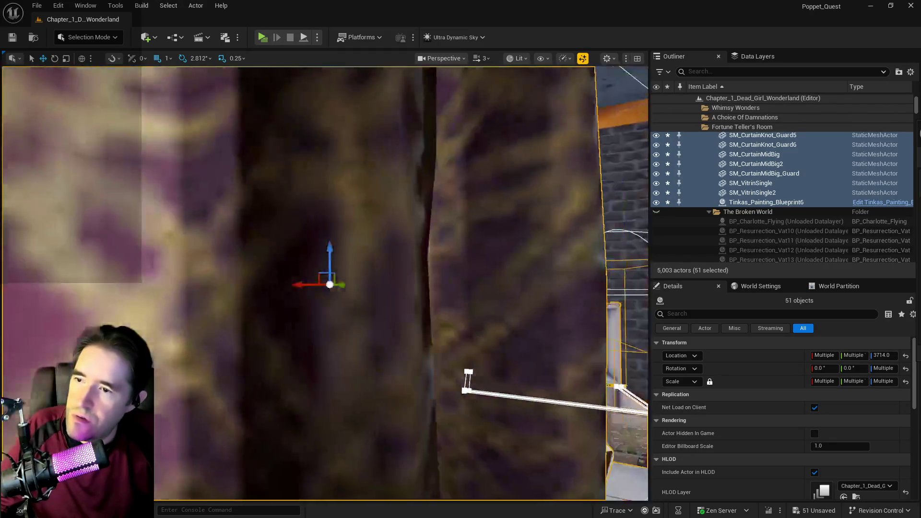
pyautogui.moveTo(339, 276)
pyautogui.mouseDown()
pyautogui.moveTo(355, 255)
pyautogui.moveTo(288, 262)
pyautogui.mouseUp()
pyautogui.click(372, 288)
pyautogui.press('f')
# Step: Nudge Level_Table12 and Level_Chair22 along the wall and save the level
pyautogui.click(354, 273)
pyautogui.keyDown('ctrl'); pyautogui.click(356, 278); pyautogui.keyUp('ctrl')
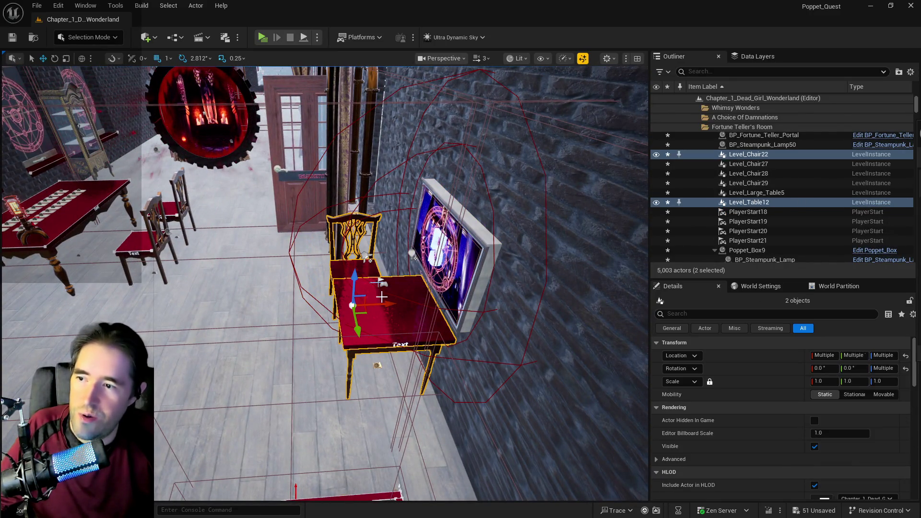
pyautogui.moveTo(390, 301); pyautogui.dragTo(391, 303)
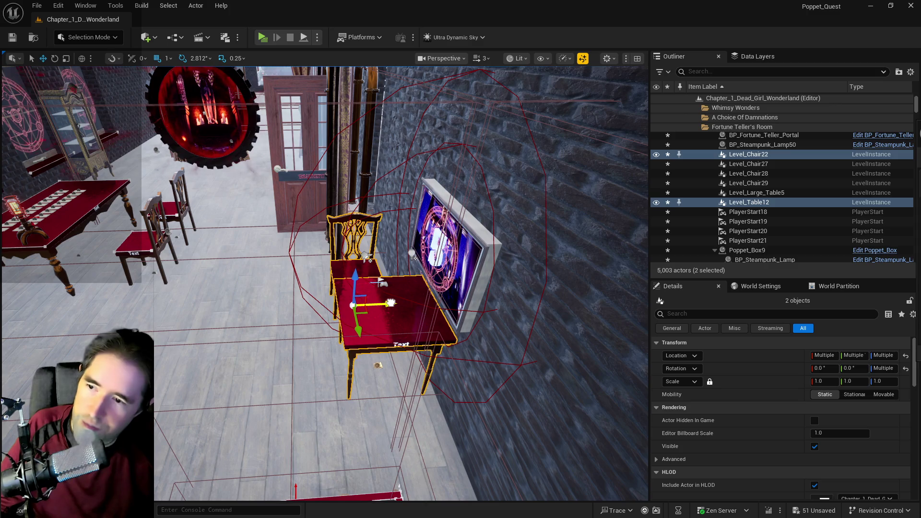
pyautogui.hotkey('ctrl', 's')
pyautogui.moveTo(326, 278); pyautogui.dragTo(221, 278)
pyautogui.moveTo(240, 365)
pyautogui.mouseDown()
pyautogui.moveTo(206, 336)
pyautogui.moveTo(299, 270)
pyautogui.mouseUp()
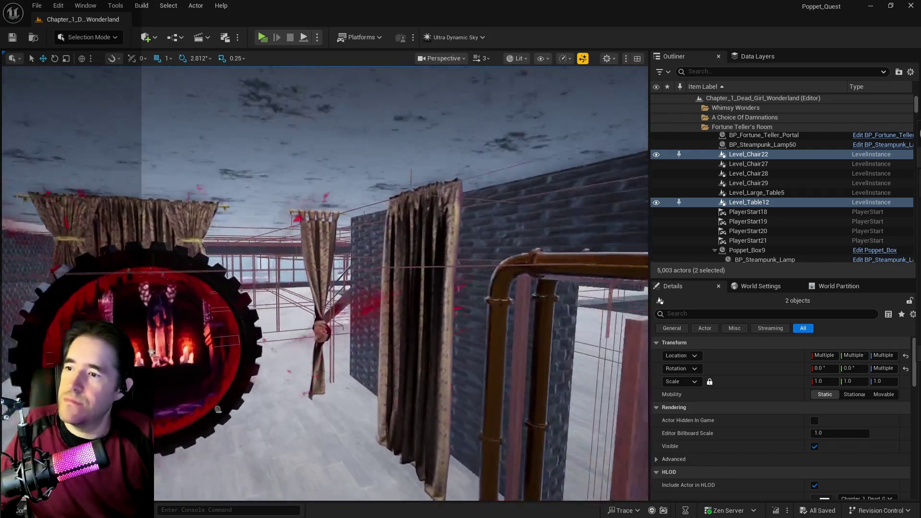
pyautogui.press('f')
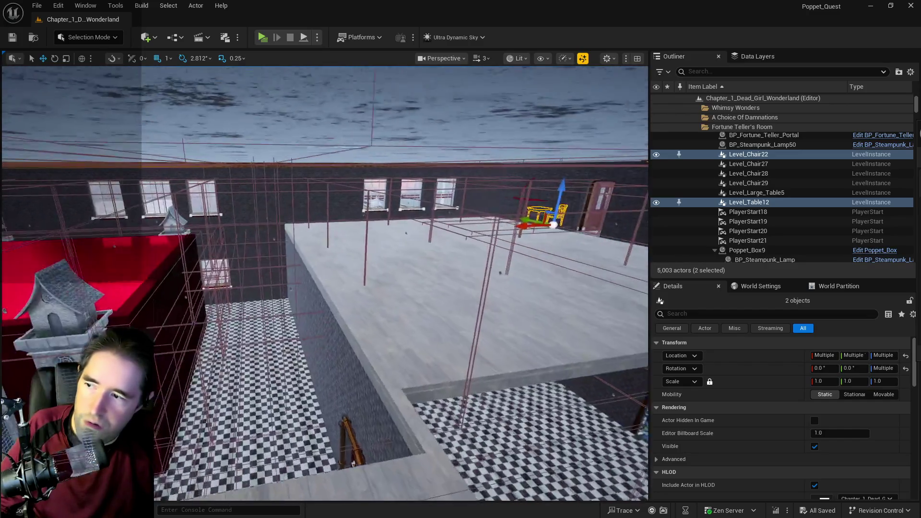
pyautogui.moveTo(378, 292); pyautogui.dragTo(542, 326)
pyautogui.moveTo(325, 283); pyautogui.dragTo(324, 237)
# Step: Duplicate brick wall Box Brush62 and slide the copy along Y beside the stairs
pyautogui.click(266, 292)
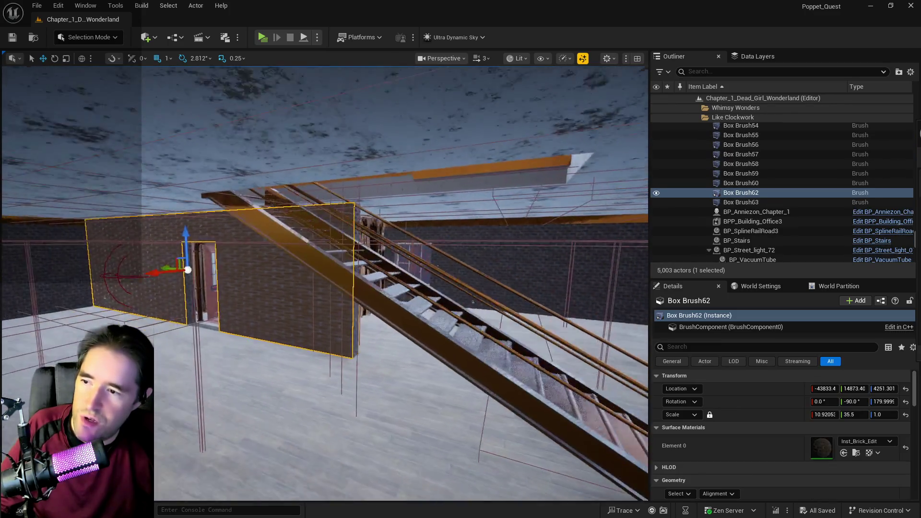
pyautogui.moveTo(211, 261)
pyautogui.mouseDown()
pyautogui.moveTo(312, 252)
pyautogui.moveTo(419, 271)
pyautogui.moveTo(403, 269)
pyautogui.moveTo(391, 231)
pyautogui.moveTo(379, 226)
pyautogui.moveTo(336, 228)
pyautogui.moveTo(499, 345)
pyautogui.mouseUp()
pyautogui.press('e')
pyautogui.press('w')
pyautogui.scroll(3, 403, 269)
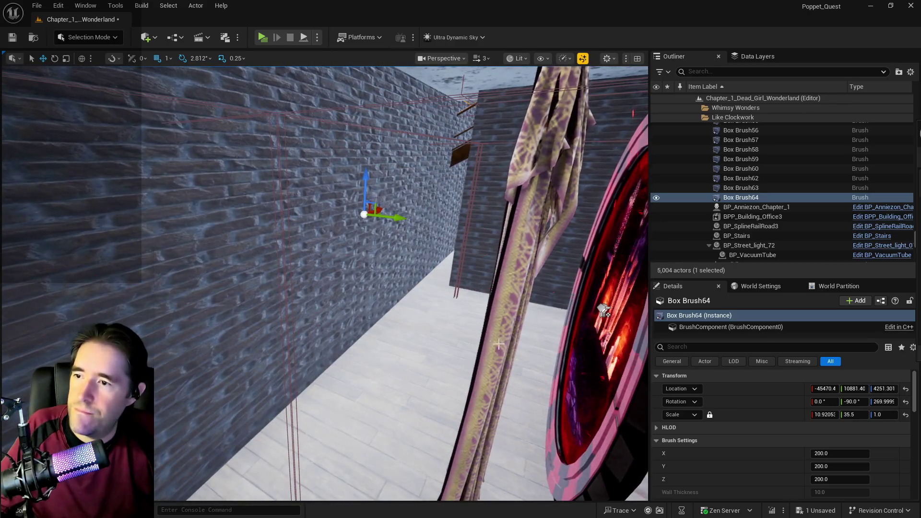
pyautogui.moveTo(403, 219); pyautogui.dragTo(448, 227)
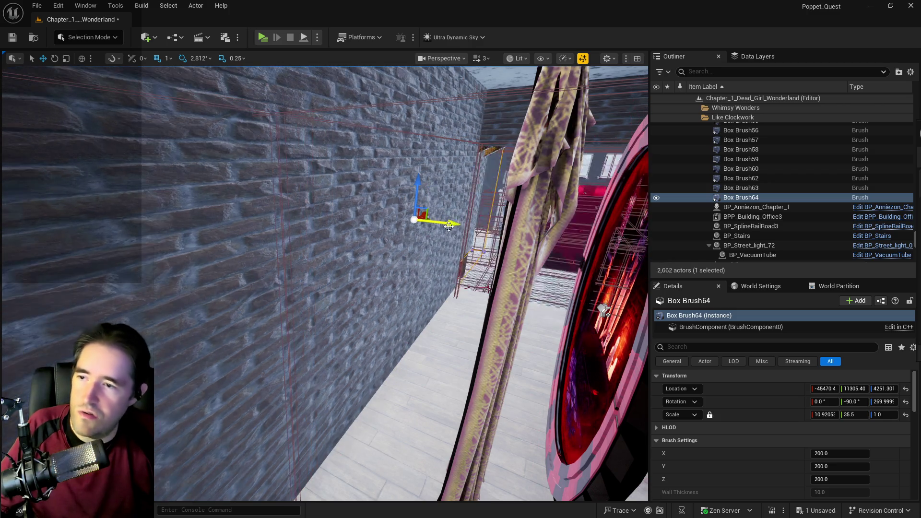
pyautogui.moveTo(421, 267); pyautogui.dragTo(422, 272)
# Step: Scale the new wall shorter, about 25.5, and slide it along X into place
pyautogui.press('e')
pyautogui.press('r')
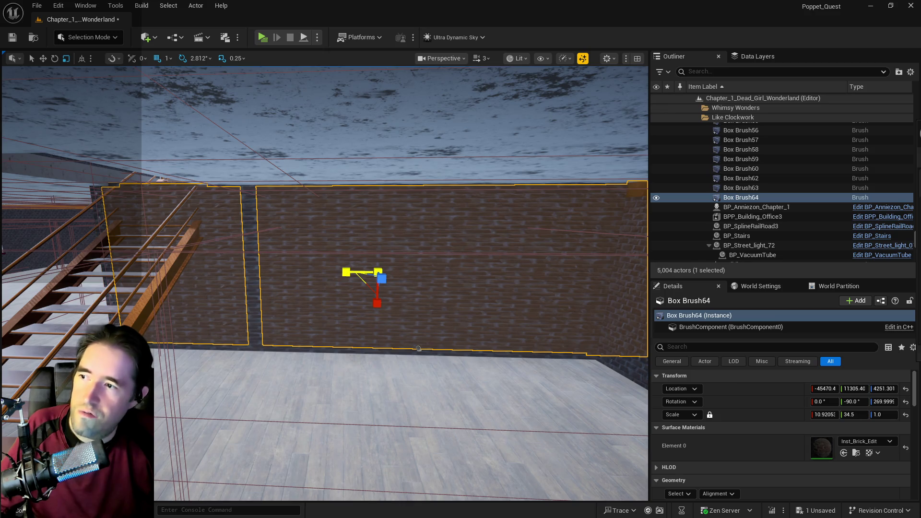
pyautogui.moveTo(343, 272); pyautogui.dragTo(327, 273)
pyautogui.moveTo(478, 373); pyautogui.dragTo(478, 373)
pyautogui.moveTo(268, 296); pyautogui.dragTo(326, 348)
pyautogui.press('w')
pyautogui.moveTo(283, 294); pyautogui.dragTo(312, 300)
pyautogui.press('r')
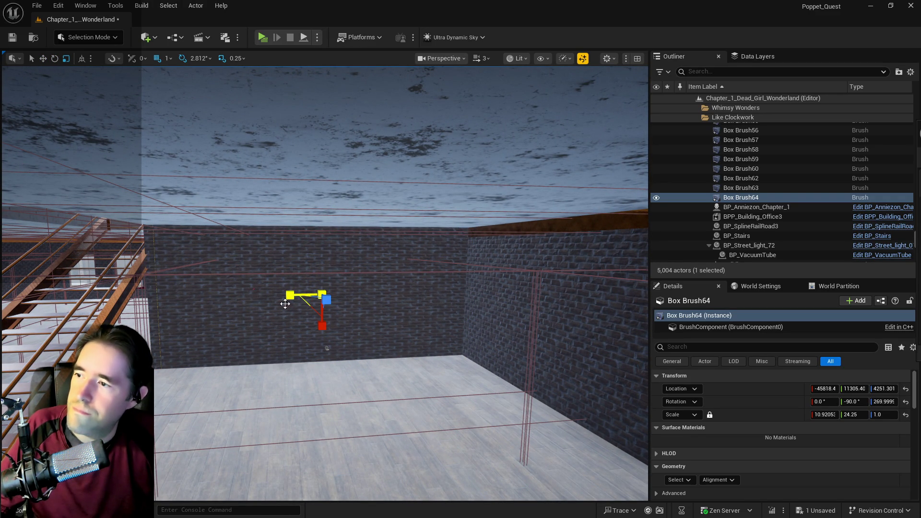
pyautogui.press('w')
pyautogui.scroll(3, 453, 448)
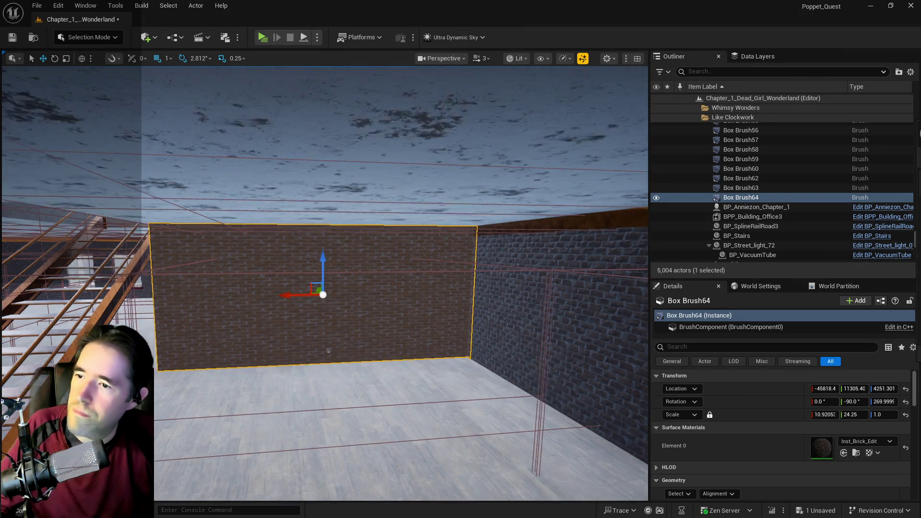
pyautogui.moveTo(453, 447); pyautogui.dragTo(453, 447)
# Step: Trim the new wall's length to 22.5 and shift it along X to expose the poster
pyautogui.press('e')
pyautogui.press('r')
pyautogui.moveTo(255, 279)
pyautogui.mouseDown()
pyautogui.moveTo(259, 300)
pyautogui.moveTo(214, 312)
pyautogui.moveTo(181, 284)
pyautogui.moveTo(164, 288)
pyautogui.mouseUp()
pyautogui.press('w')
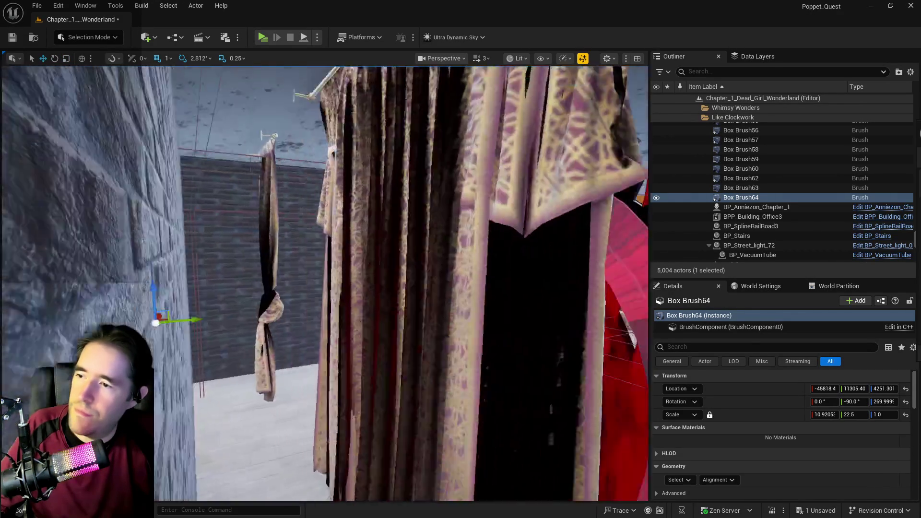
pyautogui.moveTo(109, 277); pyautogui.dragTo(124, 276)
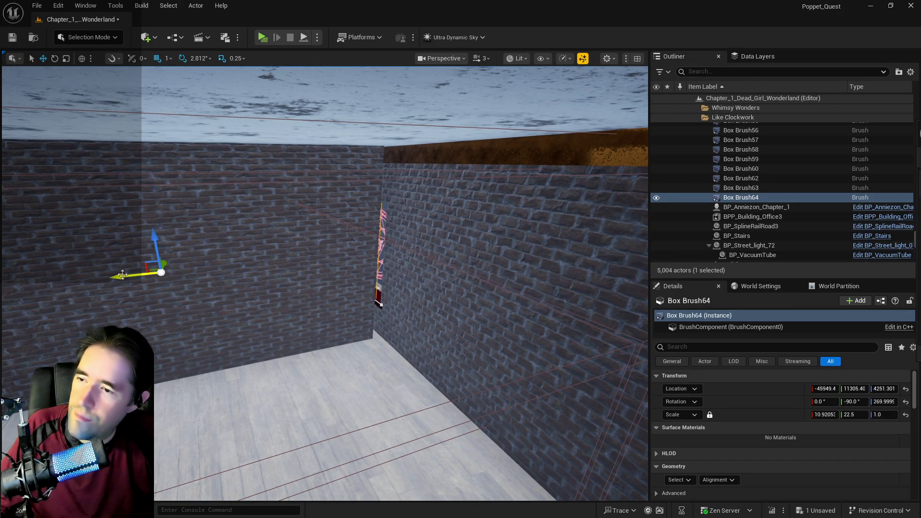
pyautogui.moveTo(325, 283)
pyautogui.mouseDown()
pyautogui.moveTo(288, 288)
pyautogui.moveTo(326, 293)
pyautogui.moveTo(226, 402)
pyautogui.moveTo(257, 350)
pyautogui.moveTo(206, 363)
pyautogui.mouseUp()
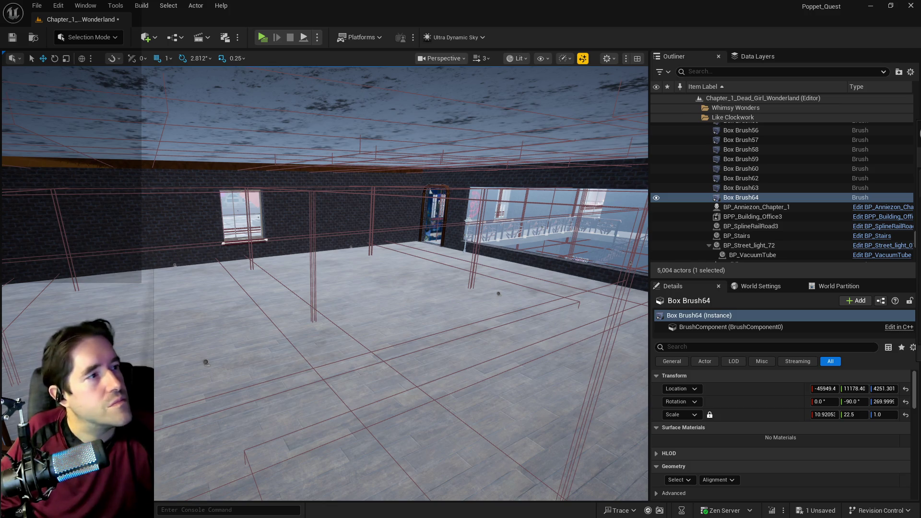
pyautogui.press('f')
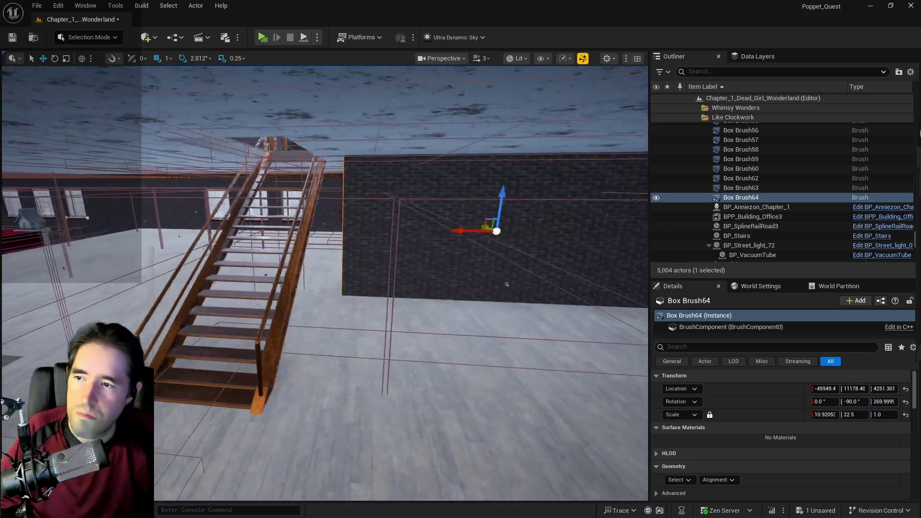
# Step: Undo a trial Y move of the new wall, leaving it at Y 11178.40, and select the doorway wall
pyautogui.moveTo(507, 284)
pyautogui.mouseDown()
pyautogui.moveTo(392, 330)
pyautogui.moveTo(582, 247)
pyautogui.mouseUp()
pyautogui.moveTo(539, 269); pyautogui.dragTo(540, 269)
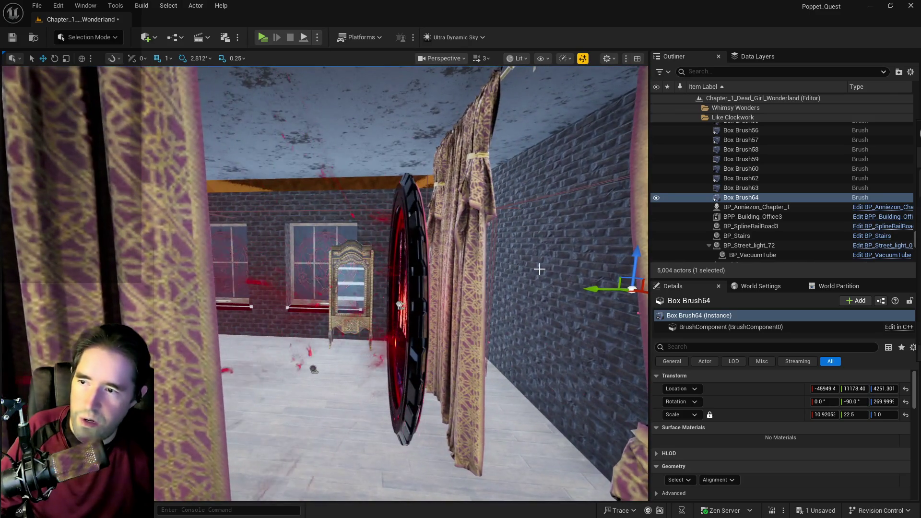
pyautogui.moveTo(590, 290); pyautogui.dragTo(348, 298)
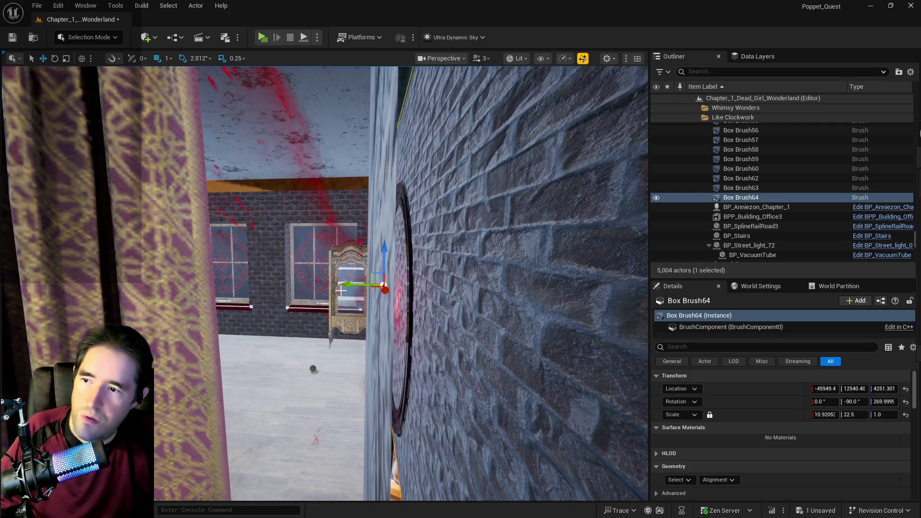
pyautogui.moveTo(357, 286)
pyautogui.mouseDown()
pyautogui.moveTo(396, 288)
pyautogui.moveTo(97, 237)
pyautogui.moveTo(356, 278)
pyautogui.mouseUp()
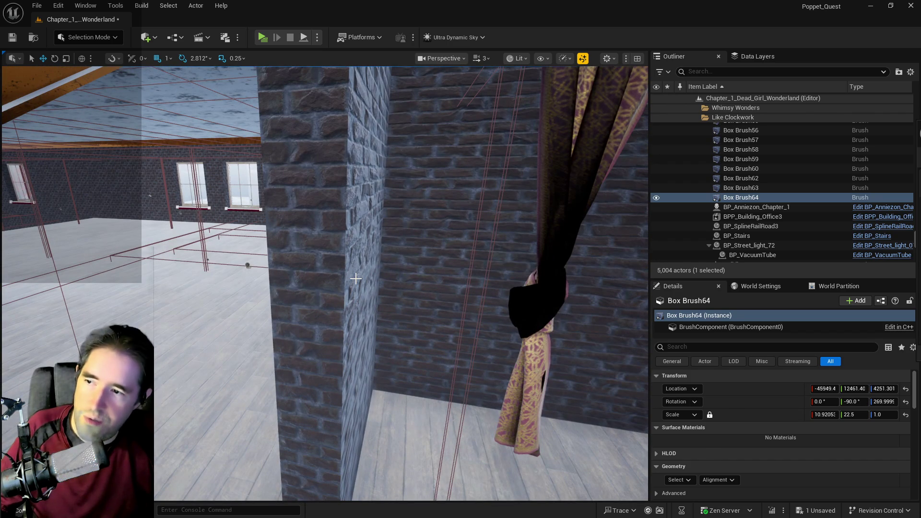
pyautogui.hotkey('ctrl', 'z')
pyautogui.moveTo(360, 276)
pyautogui.mouseDown()
pyautogui.moveTo(364, 259)
pyautogui.moveTo(355, 269)
pyautogui.mouseUp()
pyautogui.moveTo(461, 269); pyautogui.dragTo(461, 257)
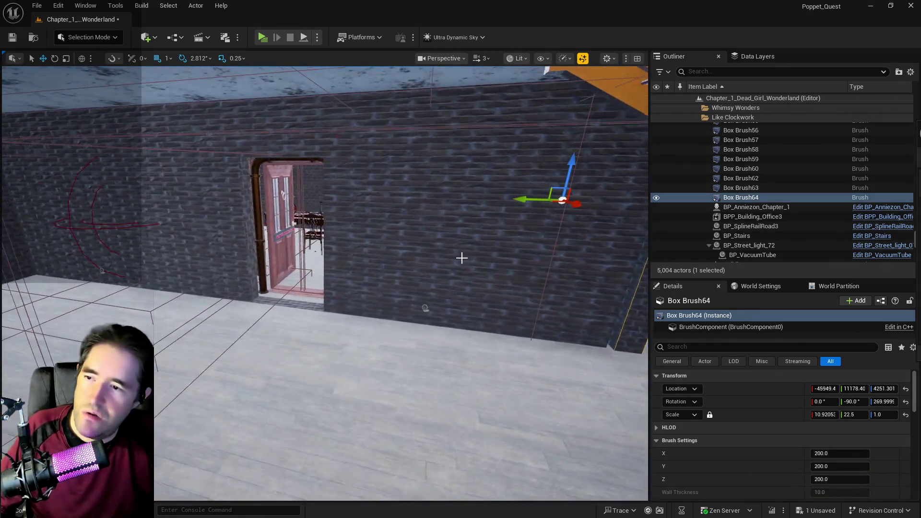
pyautogui.click(442, 273)
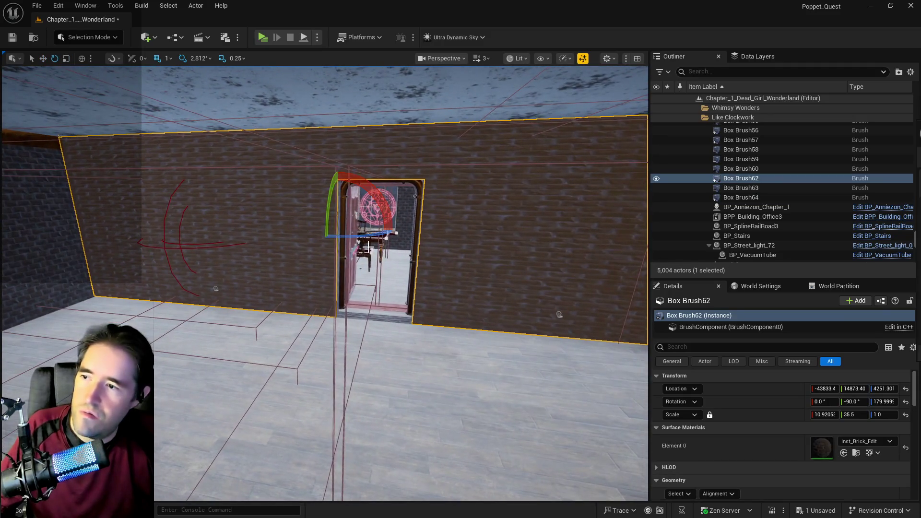
# Step: Scale the doorway wall to 36.0, slide it along Y, and shift it with Box Brush63 along X
pyautogui.press('r')
pyautogui.moveTo(353, 229); pyautogui.dragTo(262, 232)
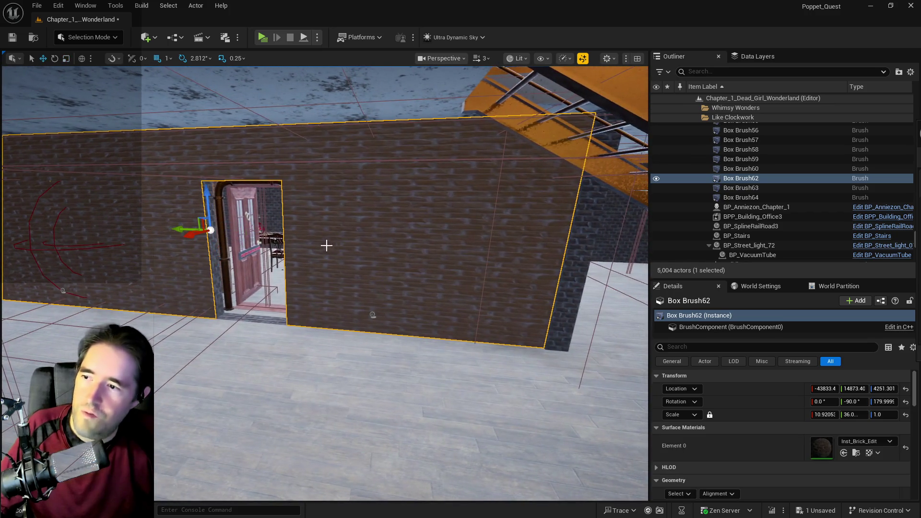
pyautogui.moveTo(182, 231)
pyautogui.mouseDown()
pyautogui.moveTo(213, 236)
pyautogui.moveTo(214, 250)
pyautogui.moveTo(288, 255)
pyautogui.moveTo(298, 278)
pyautogui.moveTo(326, 279)
pyautogui.moveTo(336, 268)
pyautogui.moveTo(331, 284)
pyautogui.moveTo(364, 222)
pyautogui.mouseUp()
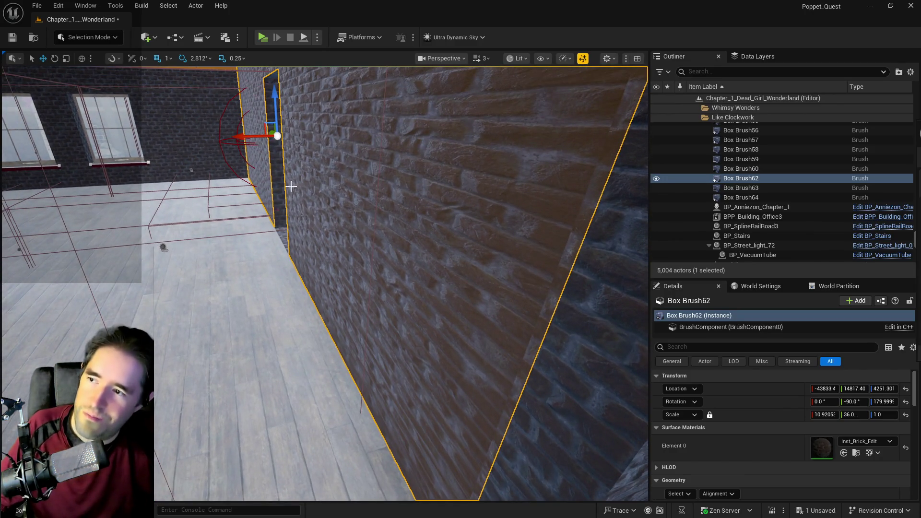
pyautogui.moveTo(284, 187)
pyautogui.mouseDown()
pyautogui.moveTo(307, 183)
pyautogui.moveTo(305, 153)
pyautogui.moveTo(284, 187)
pyautogui.mouseUp()
pyautogui.keyDown('ctrl'); pyautogui.click(286, 147); pyautogui.keyUp('ctrl')
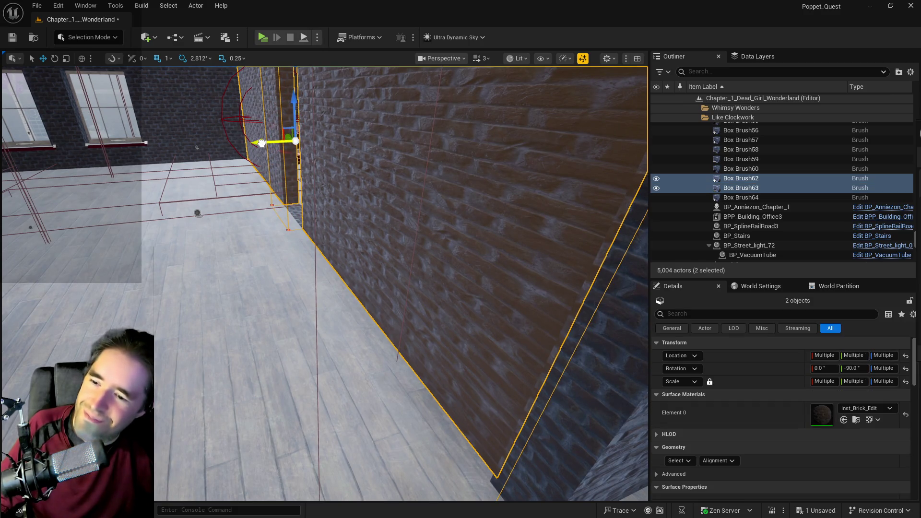
pyautogui.moveTo(259, 141); pyautogui.dragTo(264, 143)
# Step: Frame the walls, keep only Box Brush64 selected, and open its surface selection options
pyautogui.click(285, 166)
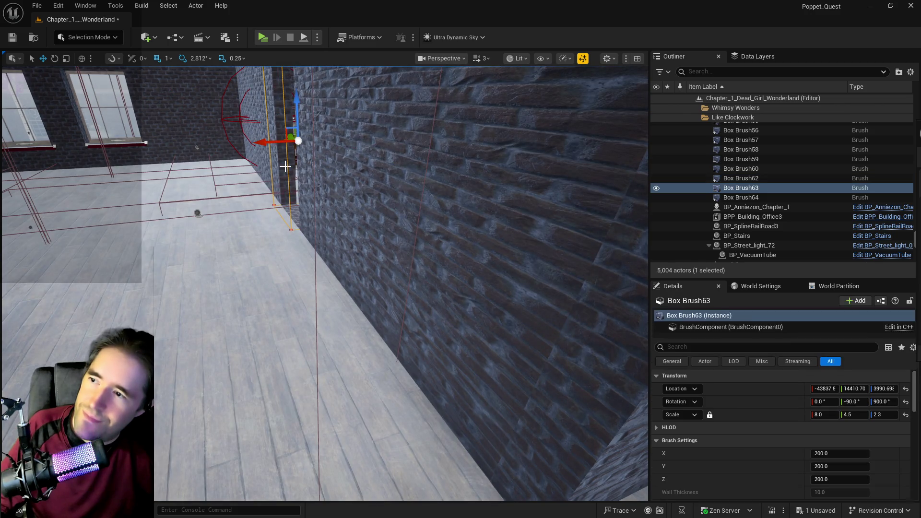
pyautogui.press('f')
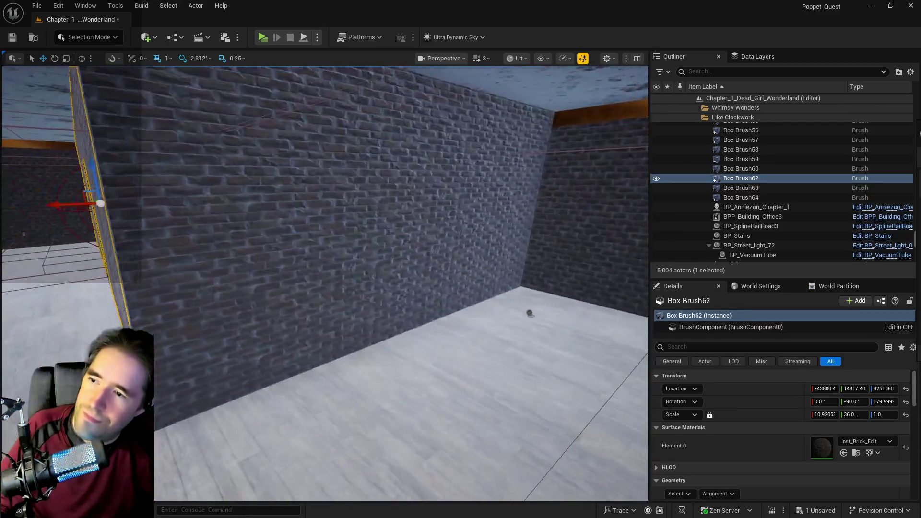
pyautogui.keyDown('ctrl'); pyautogui.click(317, 212); pyautogui.keyUp('ctrl')
pyautogui.press('f')
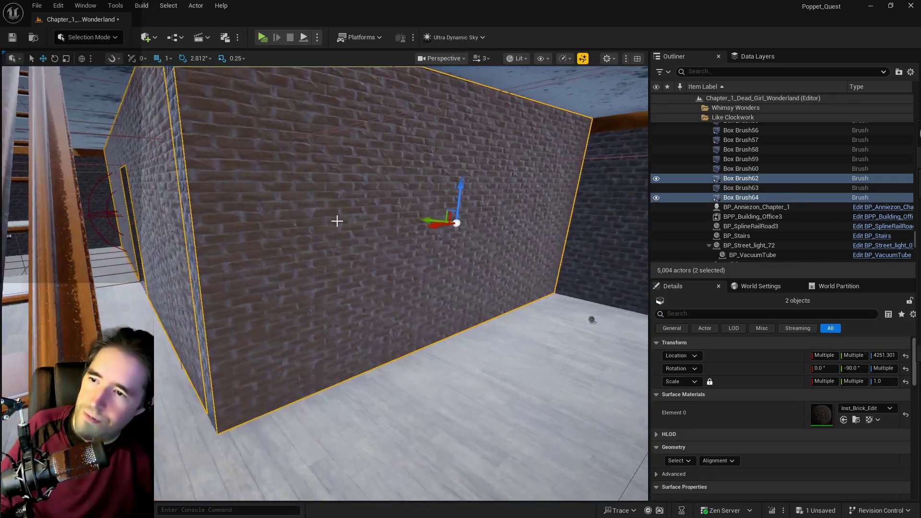
pyautogui.click(336, 220)
pyautogui.click(691, 493)
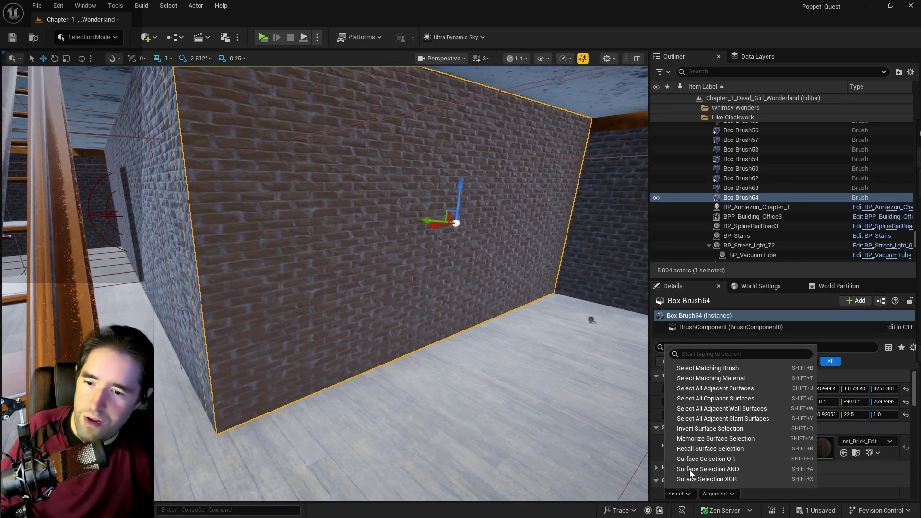
# Step: Set texture Scale U and V to 10 on all adjacent wall faces, and move the two room info volumes out of their folder
pyautogui.click(705, 390)
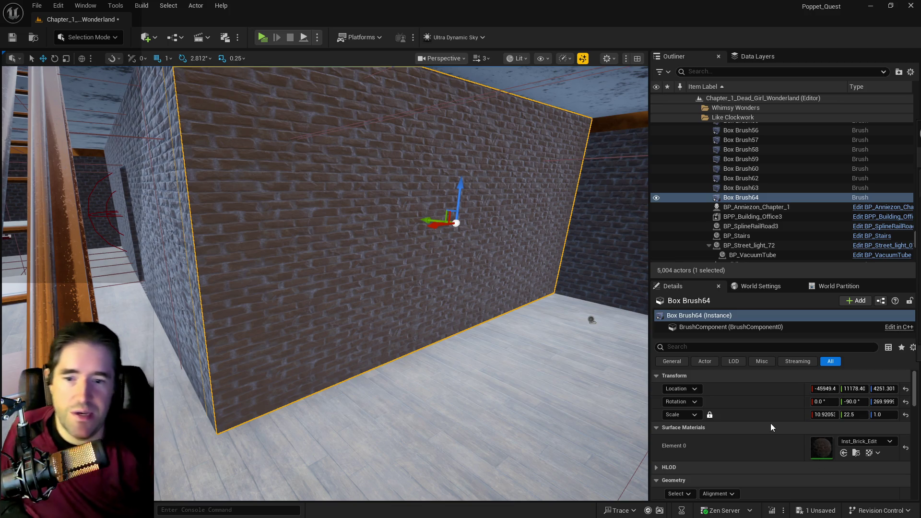
pyautogui.scroll(-4, 771, 423)
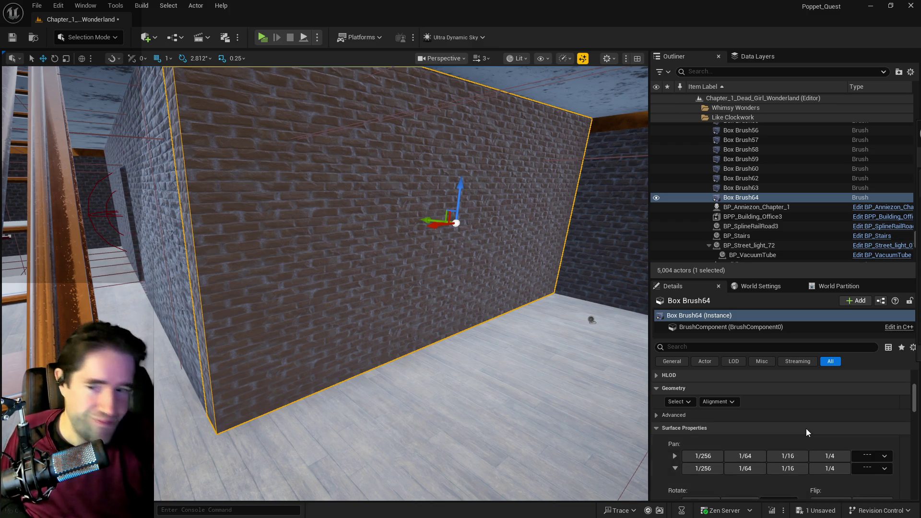
pyautogui.scroll(-3, 806, 428)
pyautogui.click(707, 424)
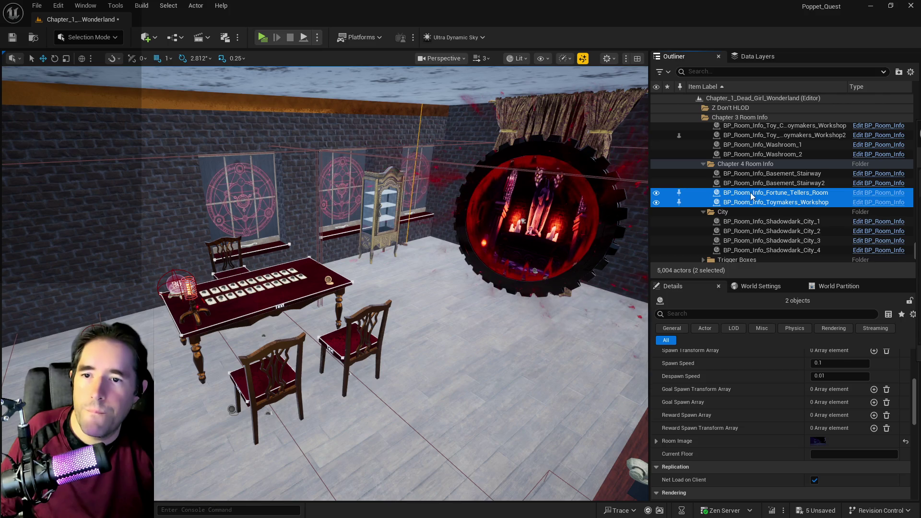
pyautogui.moveTo(768, 197); pyautogui.dragTo(747, 116)
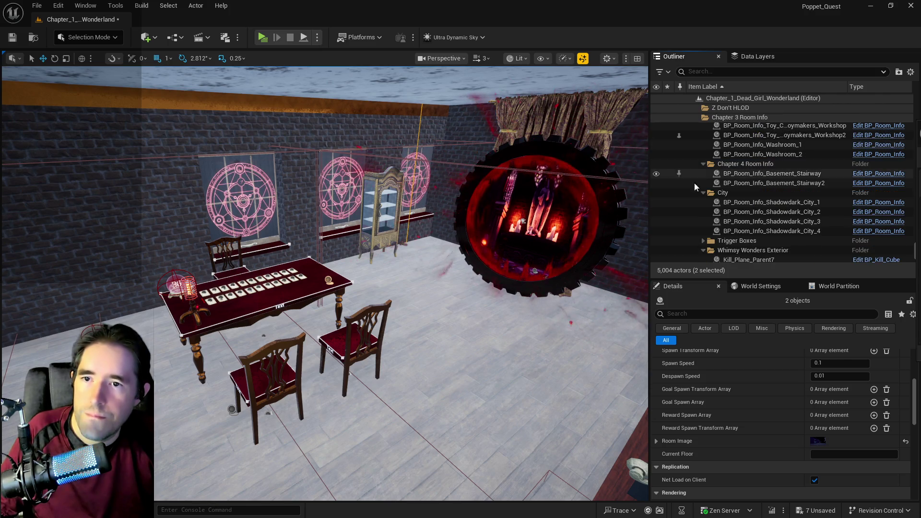
# Step: Shift the Fortune Teller's Room info volume along the room, then frame the new wall Box Brush64
pyautogui.moveTo(511, 326); pyautogui.dragTo(490, 327)
pyautogui.click(511, 325)
pyautogui.moveTo(300, 330); pyautogui.dragTo(368, 333)
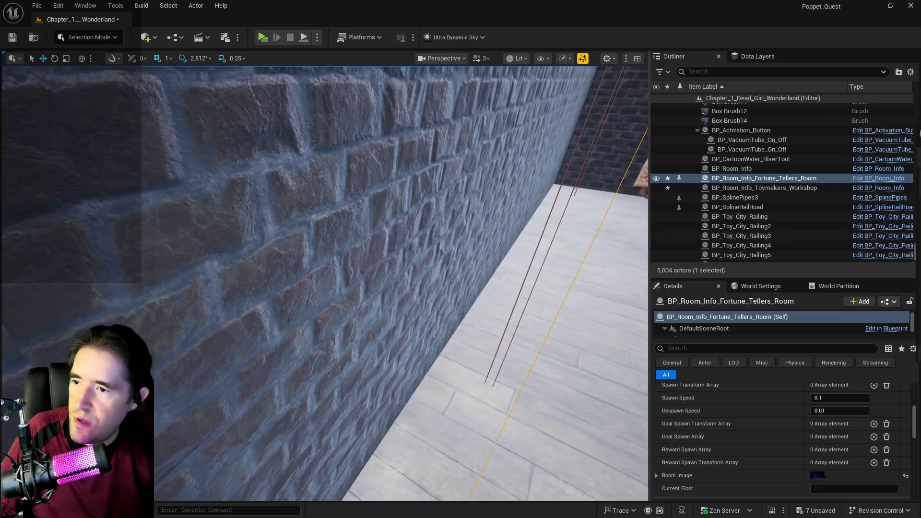
pyautogui.click(445, 301)
pyautogui.press('f')
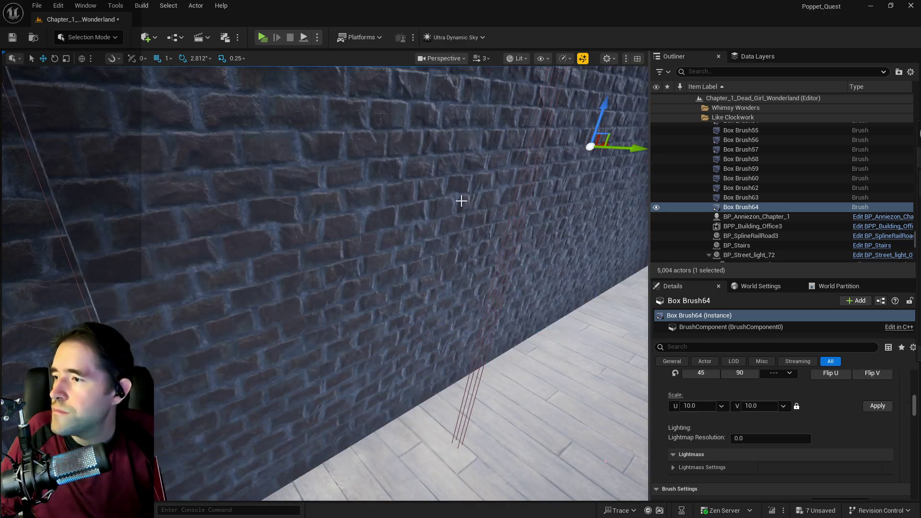
pyautogui.press('f')
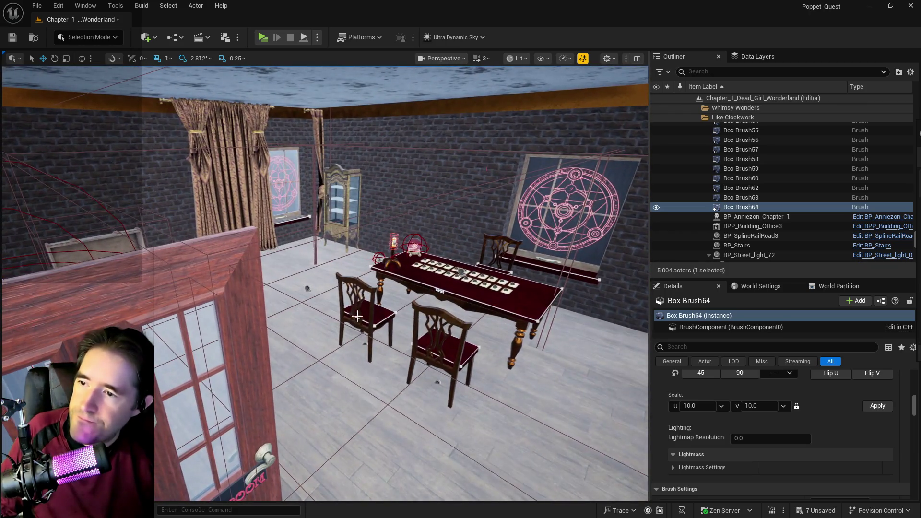
# Step: Stretch the Fortune Teller's Room info volume along Y to 113.809, undoing stray moves
pyautogui.click(462, 270)
pyautogui.press('f')
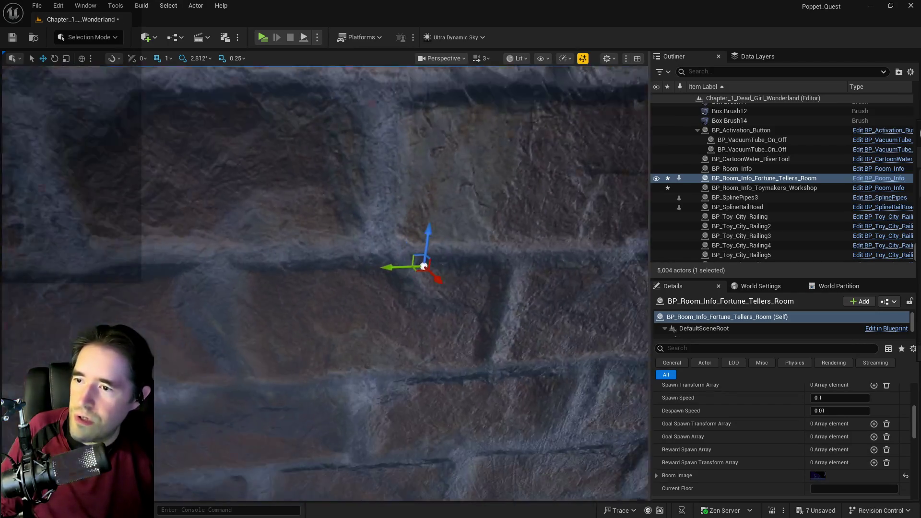
pyautogui.scroll(4, 850, 432)
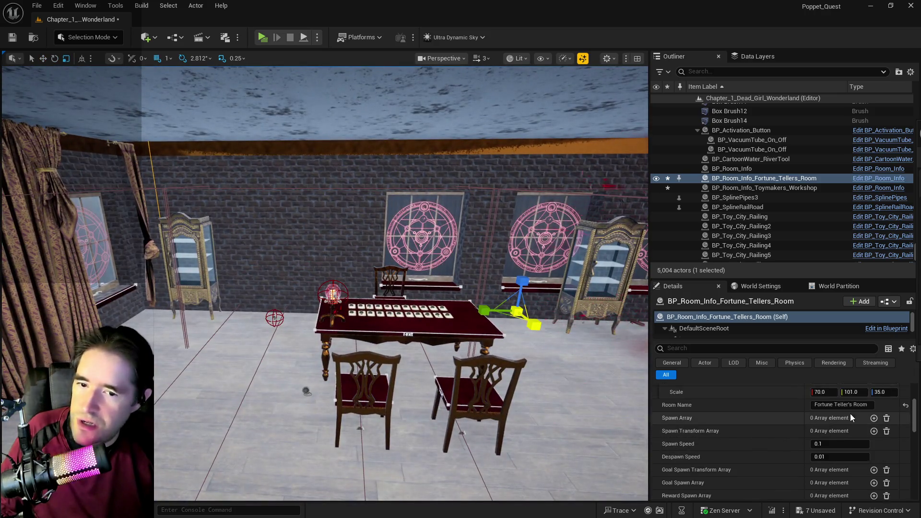
pyautogui.moveTo(847, 453); pyautogui.dragTo(855, 453)
pyautogui.moveTo(398, 336); pyautogui.dragTo(408, 350)
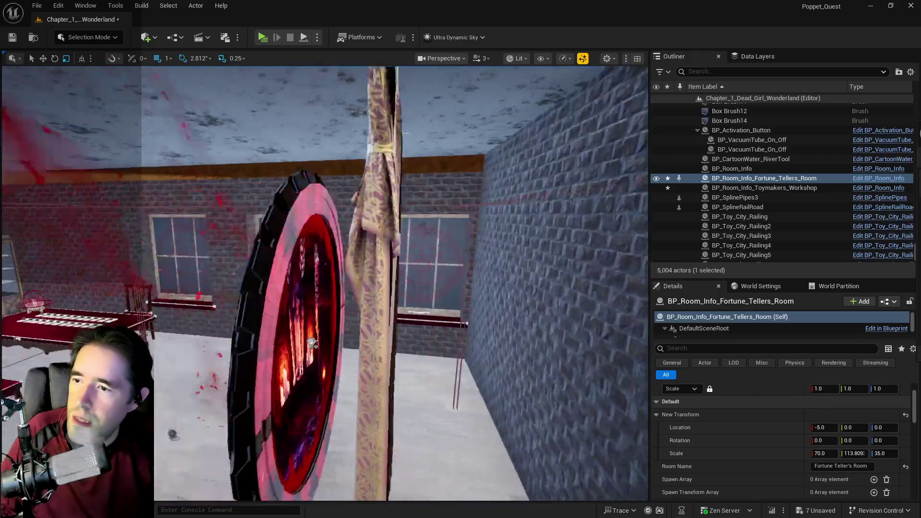
pyautogui.moveTo(313, 343)
pyautogui.mouseDown()
pyautogui.moveTo(503, 374)
pyautogui.moveTo(439, 335)
pyautogui.mouseUp()
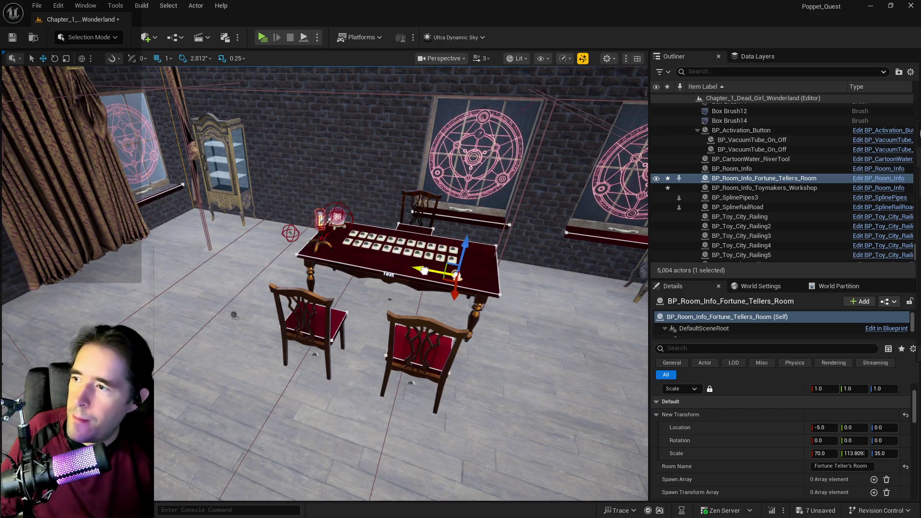
pyautogui.moveTo(446, 298)
pyautogui.mouseDown()
pyautogui.moveTo(389, 316)
pyautogui.moveTo(396, 301)
pyautogui.moveTo(429, 301)
pyautogui.mouseUp()
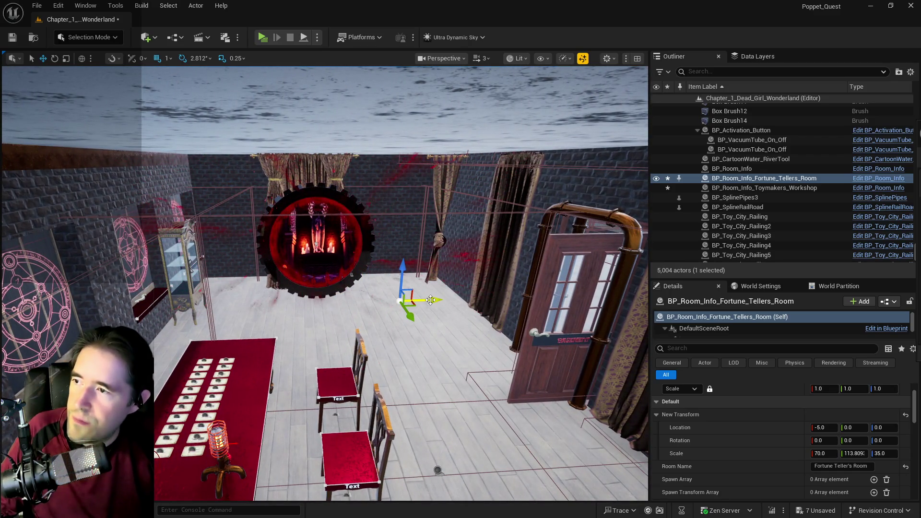
pyautogui.hotkey('ctrl', 'z')
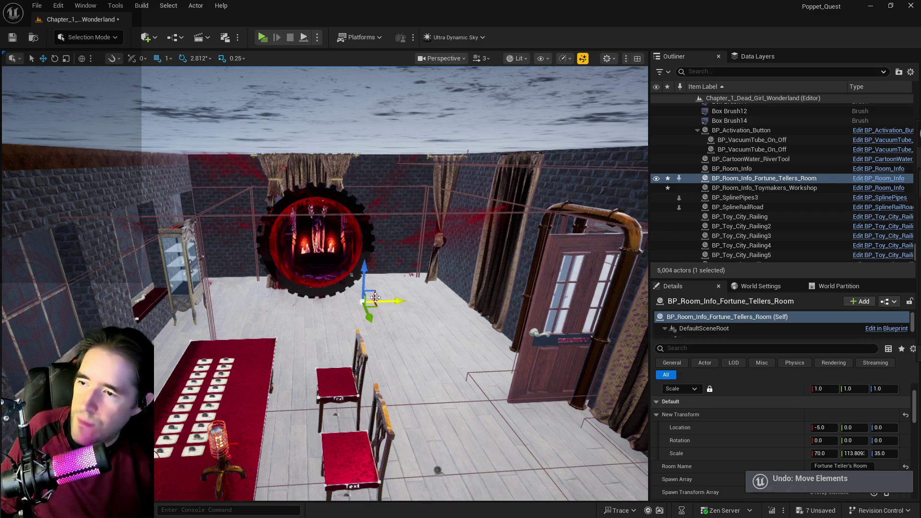
pyautogui.moveTo(397, 297); pyautogui.dragTo(459, 288)
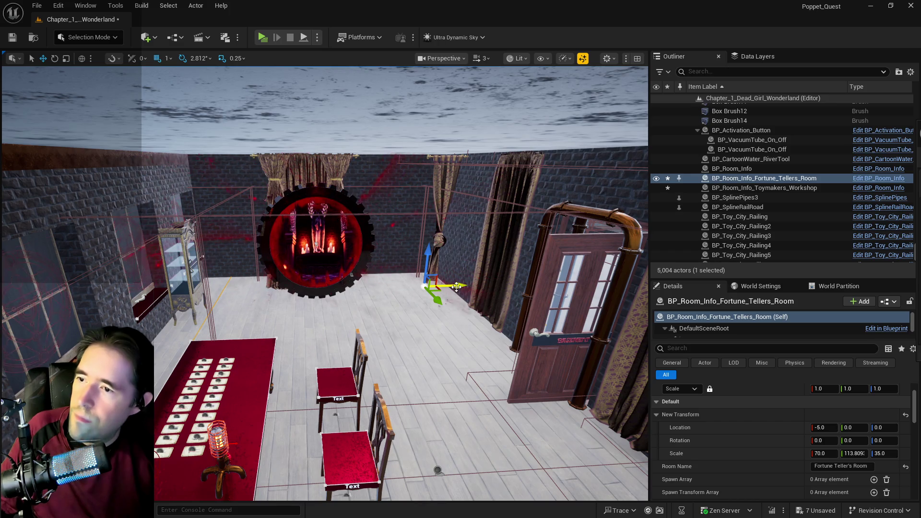
pyautogui.hotkey('ctrl', 'z')
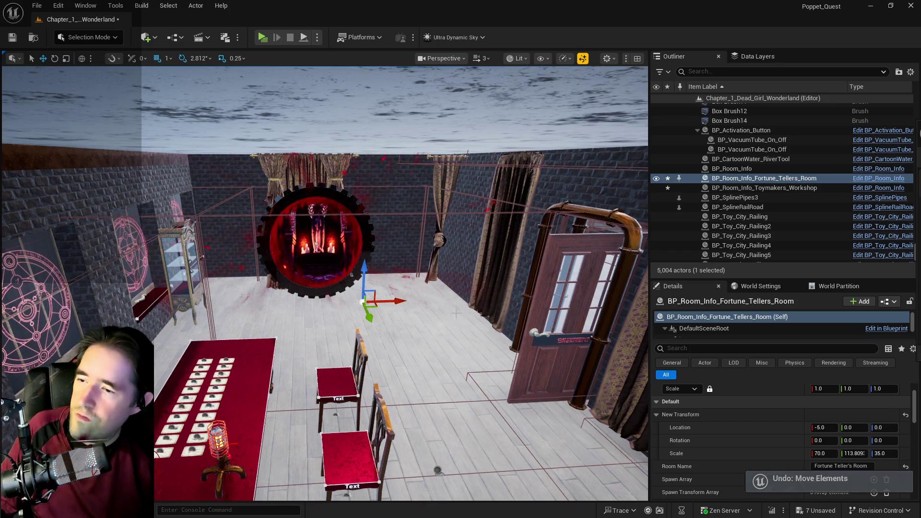
# Step: Save the Chapter_1_Dead_Girl_Wonderland level
pyautogui.scroll(-6, 446, 302)
pyautogui.scroll(8, 455, 315)
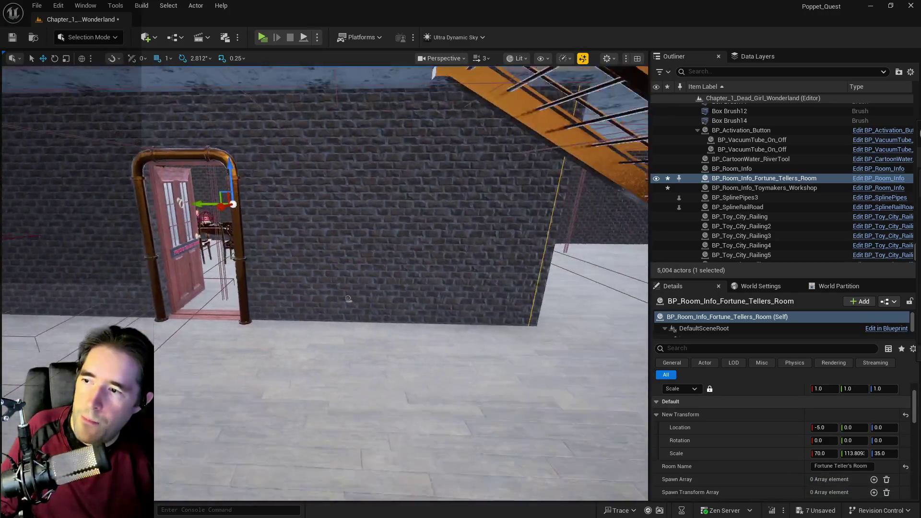
pyautogui.hotkey('ctrl', 's')
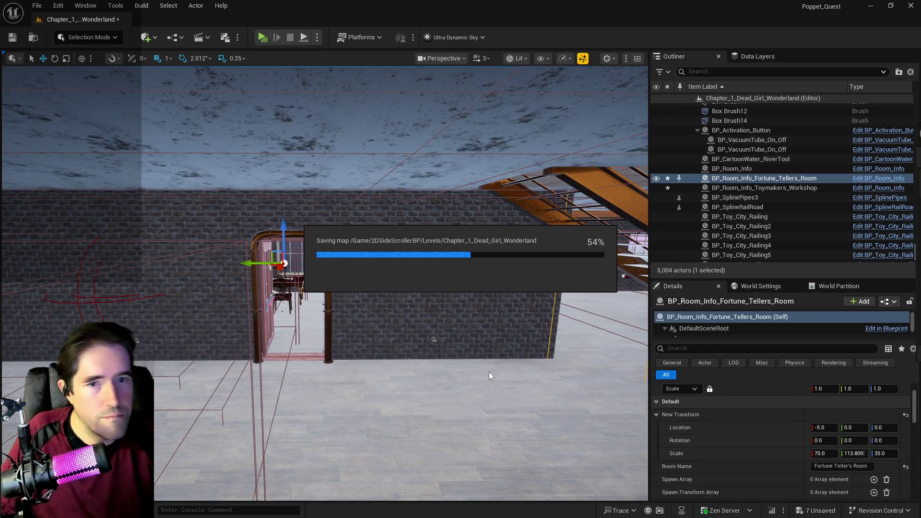
pyautogui.scroll(-2, 489, 373)
pyautogui.moveTo(445, 382)
pyautogui.mouseDown()
pyautogui.moveTo(242, 331)
pyautogui.moveTo(483, 374)
pyautogui.moveTo(470, 372)
pyautogui.mouseUp()
# Step: Push the big curtain SM_CurtainBig3 beside the portal back against the wall
pyautogui.click(337, 292)
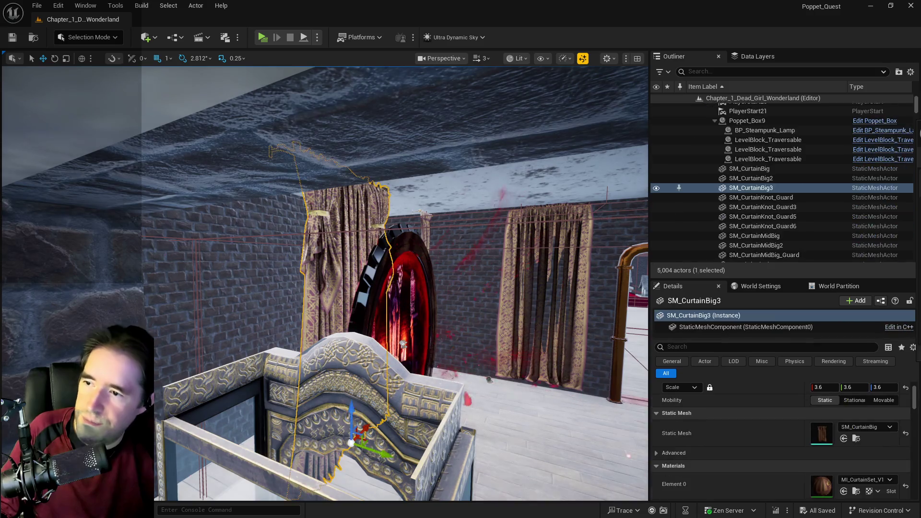
pyautogui.press('f')
pyautogui.moveTo(337, 293)
pyautogui.mouseDown()
pyautogui.moveTo(327, 321)
pyautogui.moveTo(336, 312)
pyautogui.mouseUp()
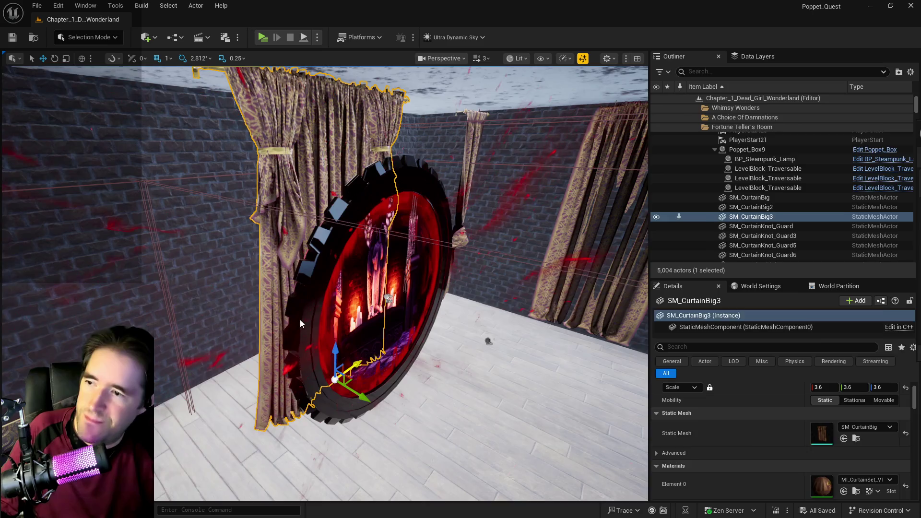
pyautogui.click(432, 362)
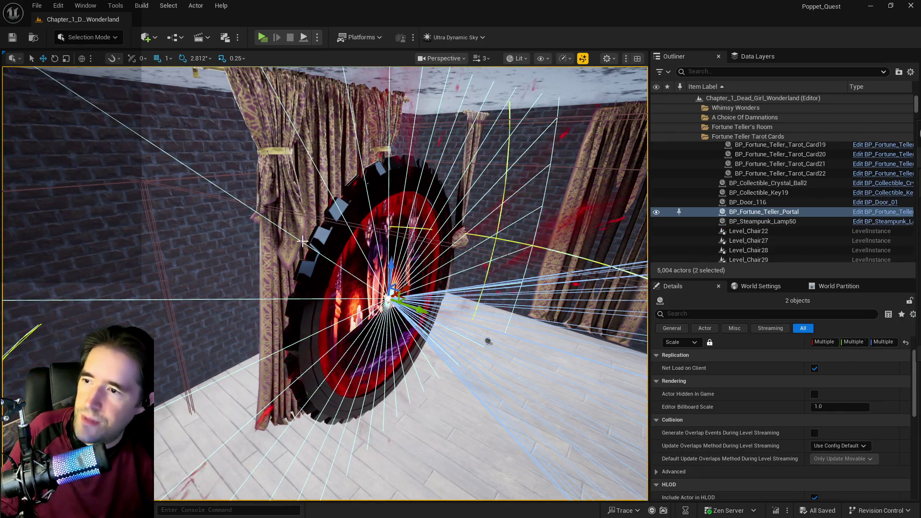
pyautogui.click(310, 260)
pyautogui.moveTo(360, 396); pyautogui.dragTo(281, 346)
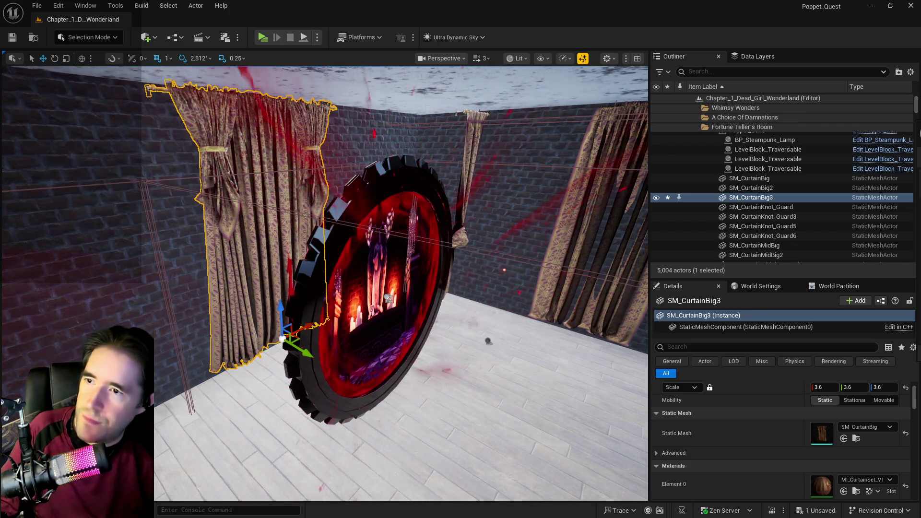
# Step: Check the knotted curtain, big curtain and portal from around the room
pyautogui.click(468, 166)
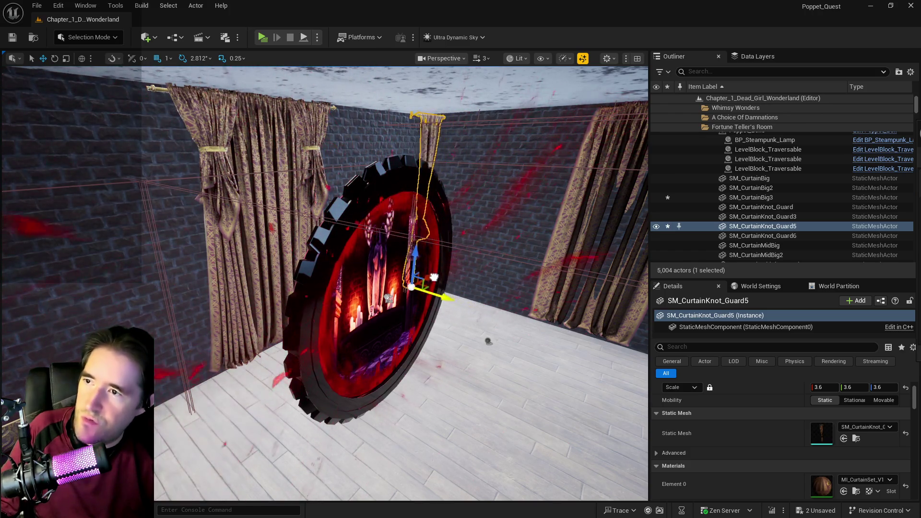
pyautogui.moveTo(413, 269)
pyautogui.mouseDown()
pyautogui.moveTo(427, 272)
pyautogui.moveTo(395, 329)
pyautogui.moveTo(288, 338)
pyautogui.mouseUp()
pyautogui.click(550, 153)
pyautogui.click(458, 274)
pyautogui.moveTo(458, 273); pyautogui.dragTo(301, 244)
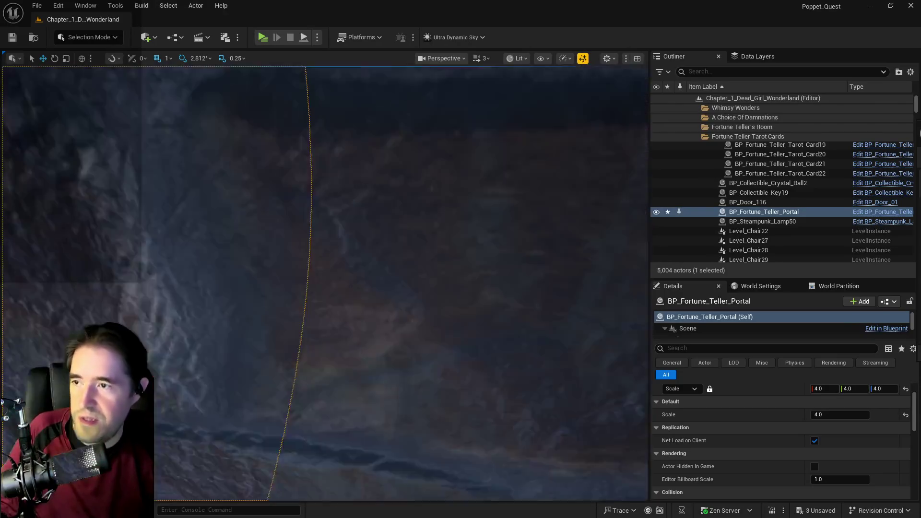
pyautogui.moveTo(387, 274)
pyautogui.mouseDown()
pyautogui.moveTo(382, 245)
pyautogui.moveTo(412, 243)
pyautogui.moveTo(374, 246)
pyautogui.moveTo(393, 230)
pyautogui.moveTo(390, 256)
pyautogui.mouseUp()
# Step: Select the glass display cabinet and save the level
pyautogui.click(415, 226)
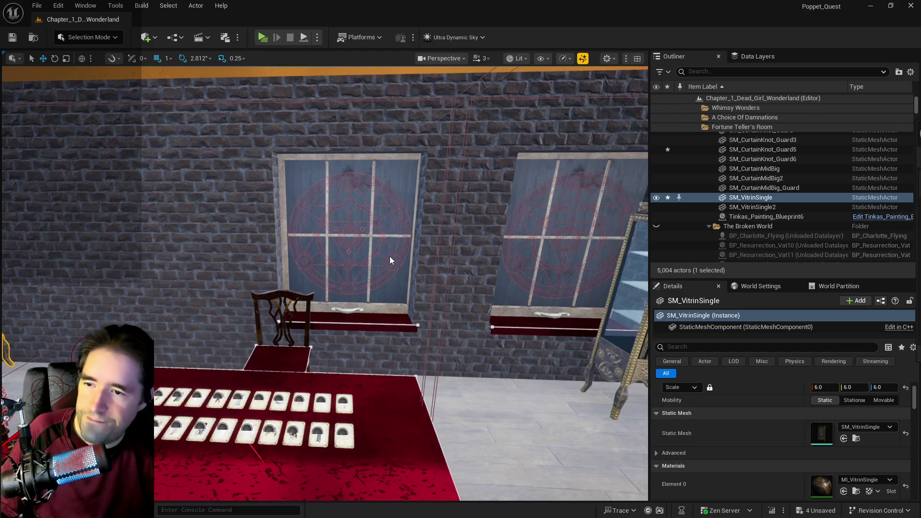
pyautogui.hotkey('ctrl', 's')
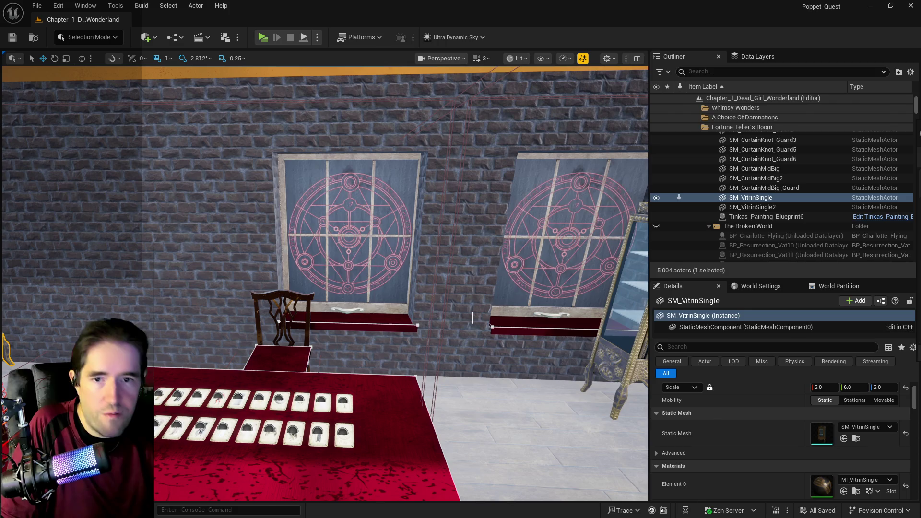
pyautogui.click(472, 318)
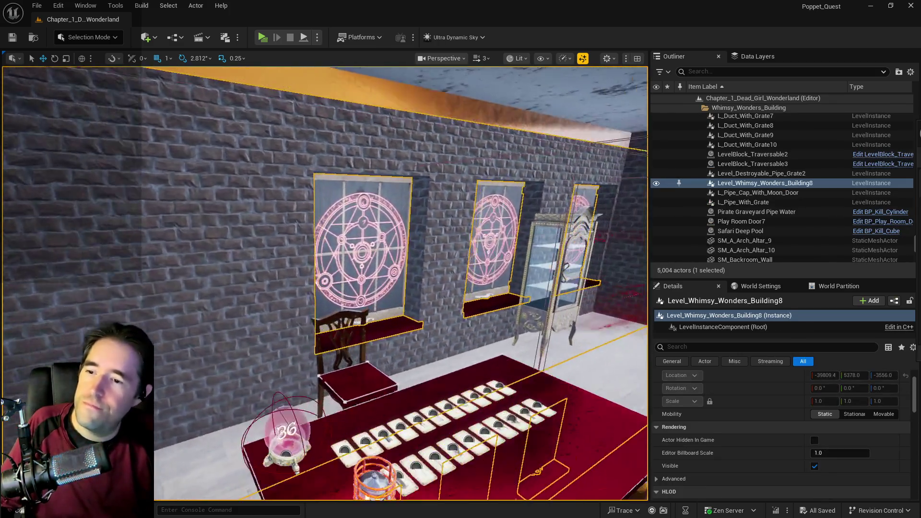
# Step: Enter Level Instance Edit on the Whimsy Wonders building and bring its windows into view
pyautogui.moveTo(445, 310); pyautogui.dragTo(445, 310)
pyautogui.moveTo(354, 308); pyautogui.dragTo(353, 309)
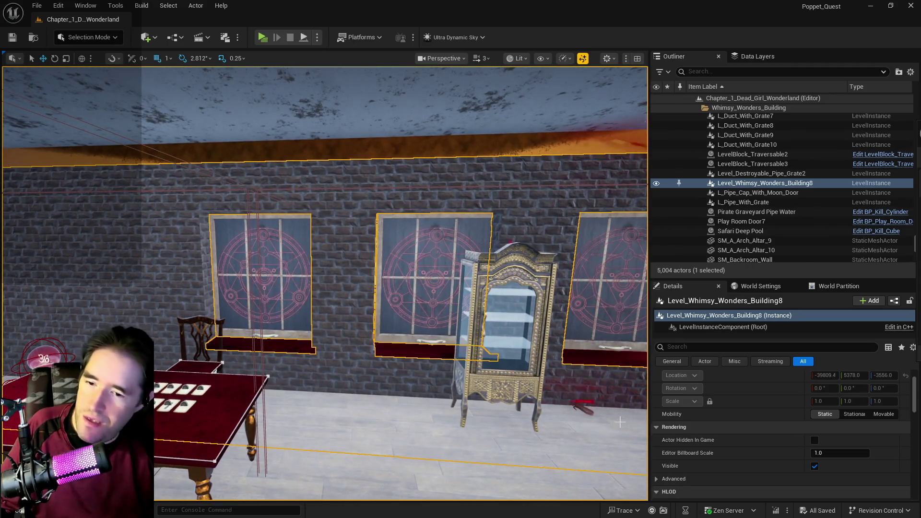
pyautogui.click(824, 393)
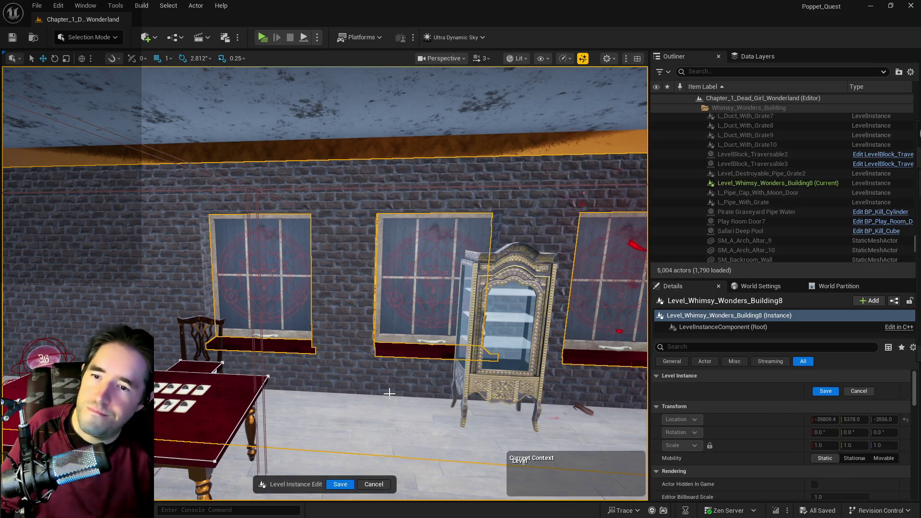
pyautogui.click(264, 288)
pyautogui.moveTo(365, 288); pyautogui.dragTo(365, 288)
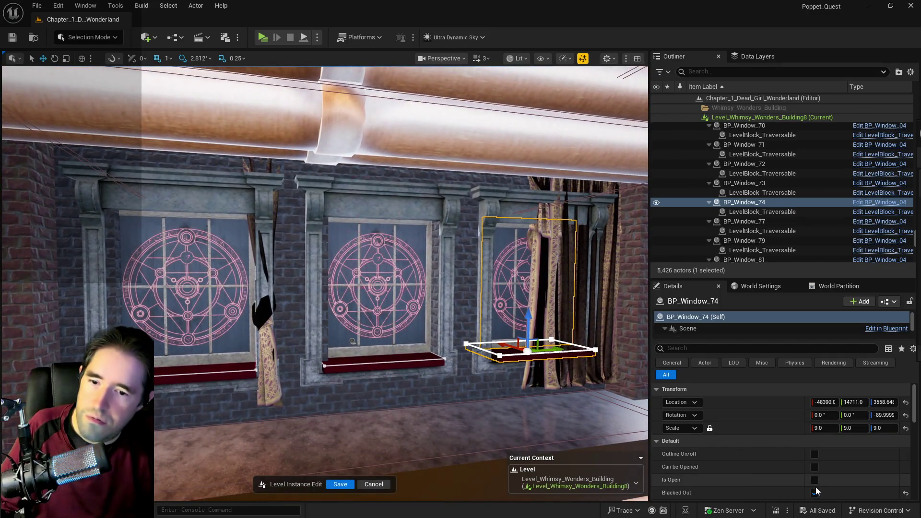
# Step: Clear Blacked Out on BP_Window_74, 73 and 72 and save the building instance edits
pyautogui.click(814, 493)
pyautogui.press('Up')
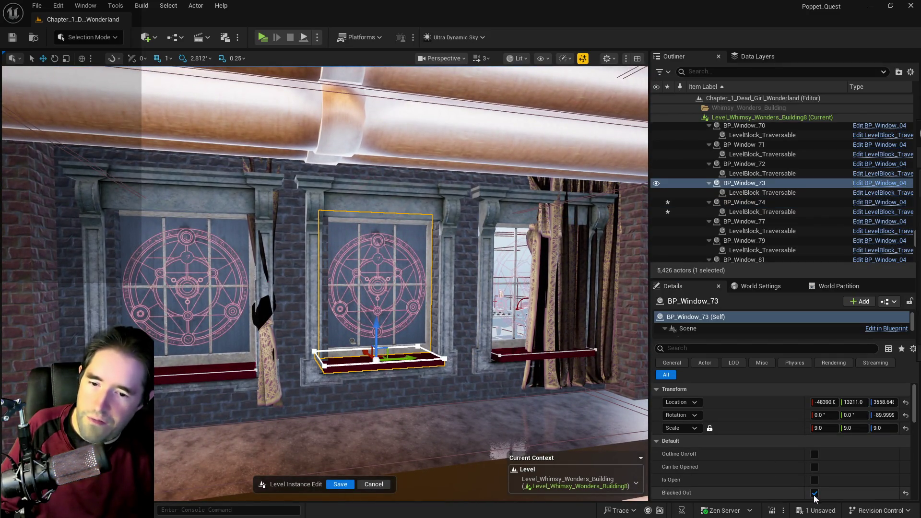
pyautogui.click(814, 493)
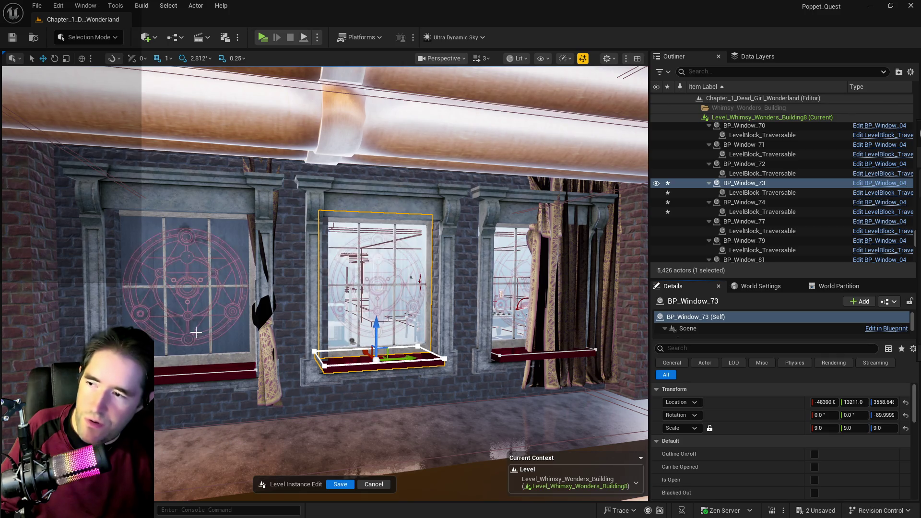
pyautogui.press('Up')
pyautogui.click(814, 493)
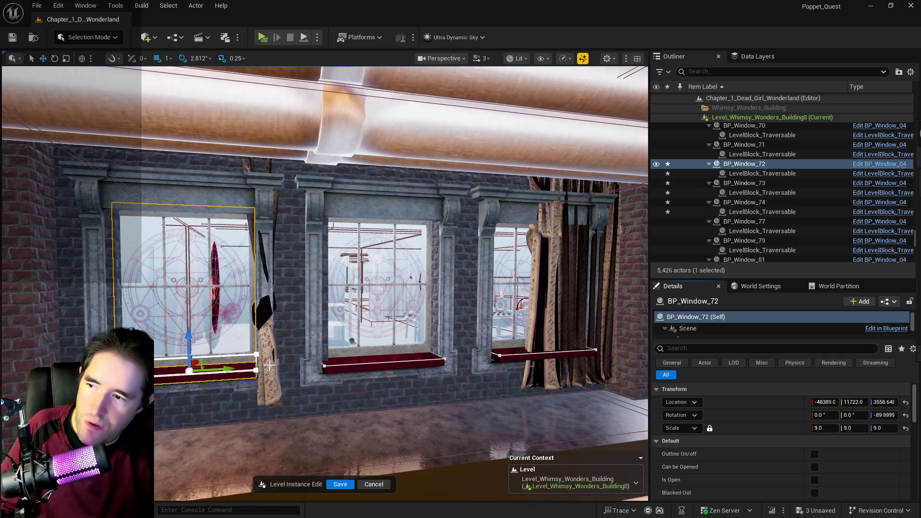
pyautogui.click(340, 485)
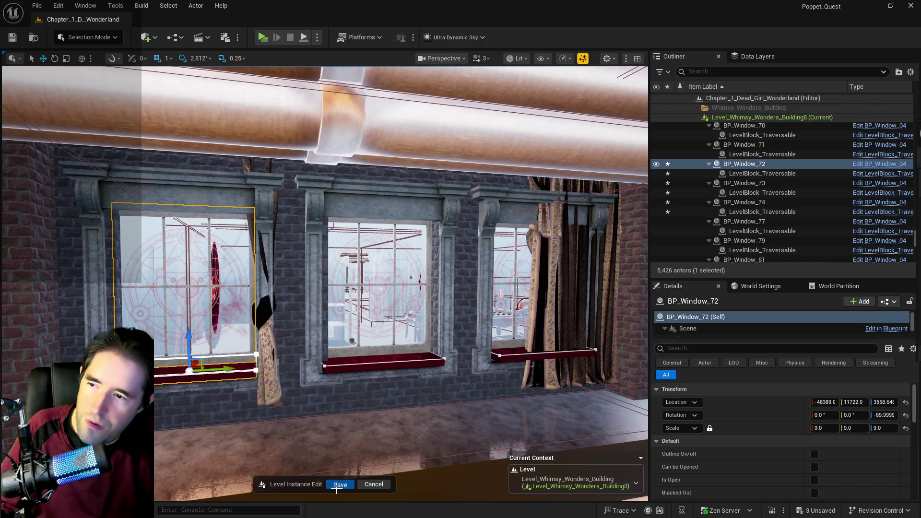
pyautogui.click(270, 382)
pyautogui.keyDown('ctrl'); pyautogui.click(546, 371); pyautogui.keyUp('ctrl')
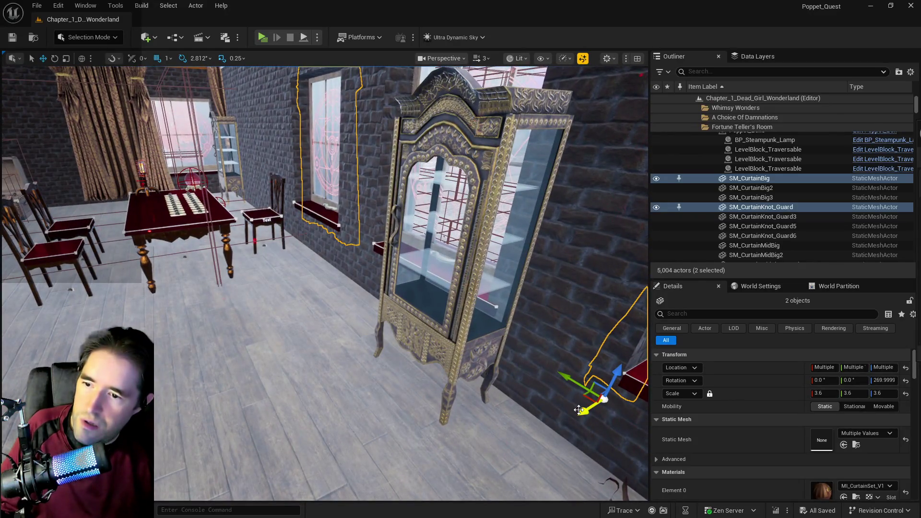
# Step: Slide the big curtain and its knot along the wall toward the display cabinet
pyautogui.moveTo(578, 410); pyautogui.dragTo(534, 420)
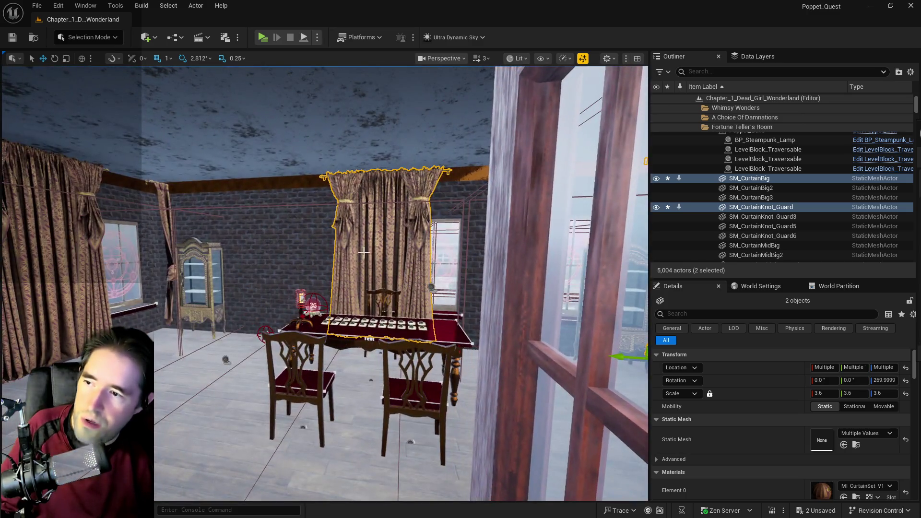
pyautogui.click(376, 282)
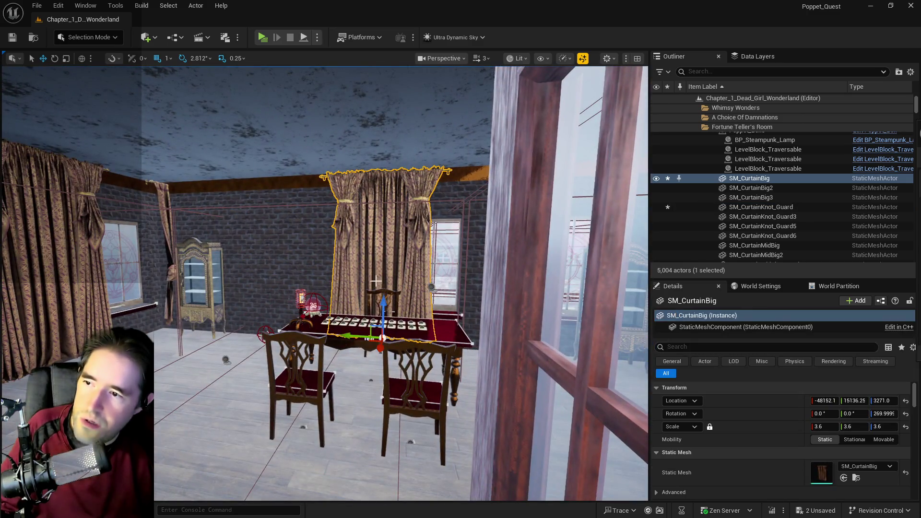
pyautogui.moveTo(358, 334); pyautogui.dragTo(314, 331)
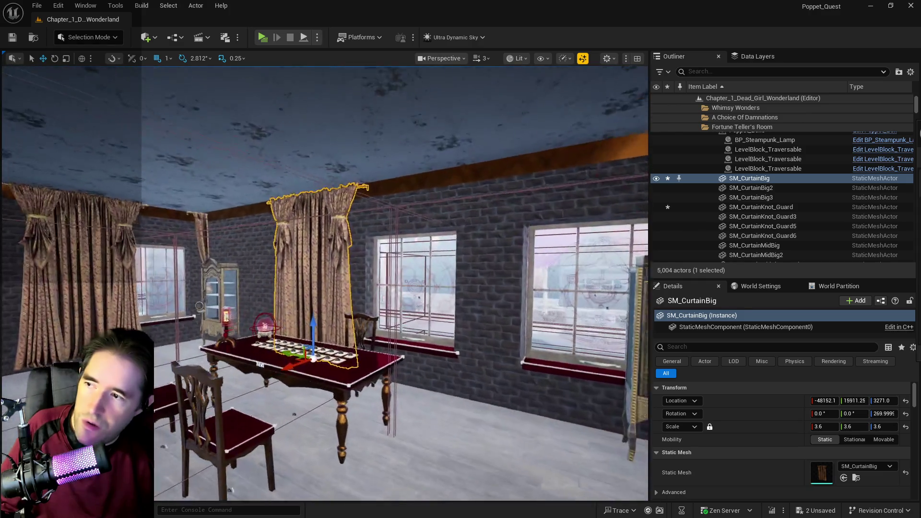
pyautogui.click(200, 276)
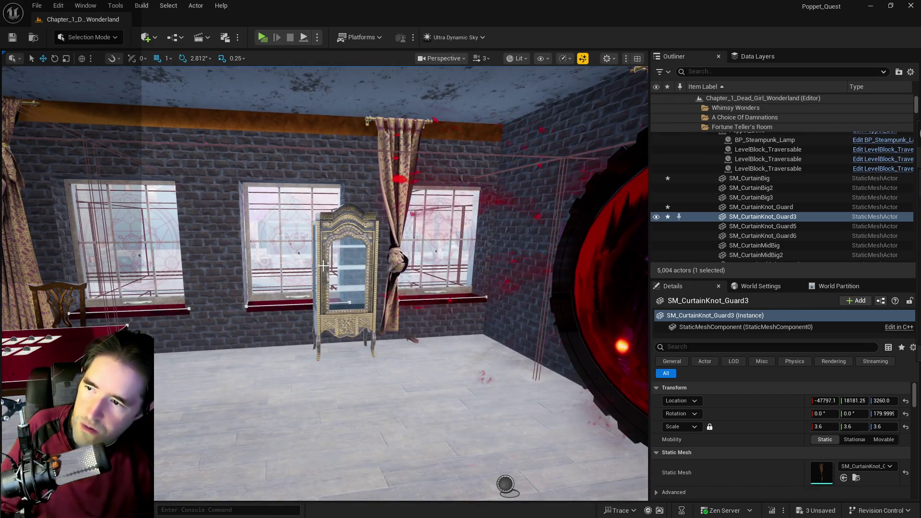
pyautogui.click(326, 347)
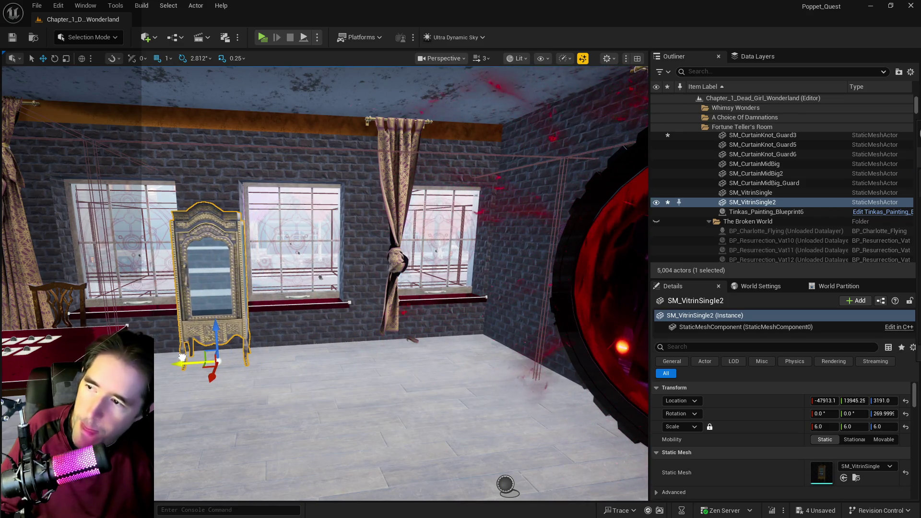
pyautogui.click(394, 216)
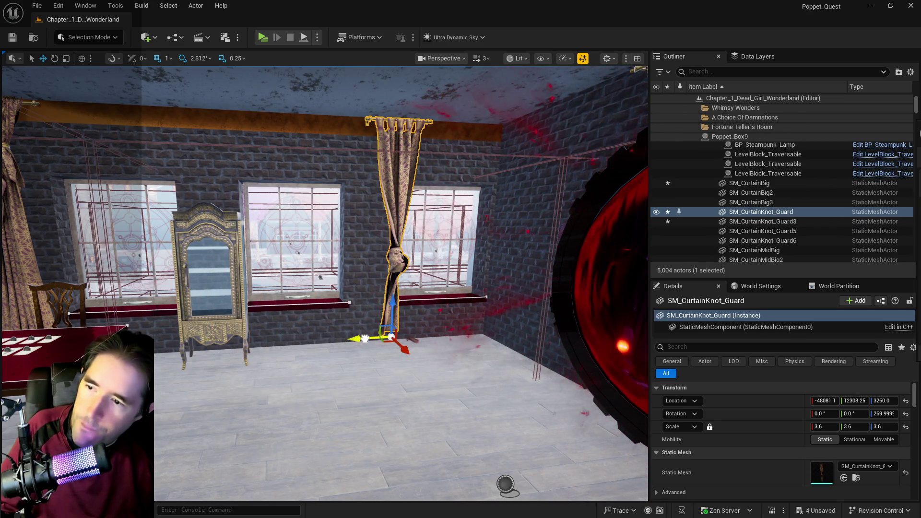
# Step: Delete the extra curtain knot SM_CurtainKnot_Guard6 and save all changes
pyautogui.scroll(10, 338, 341)
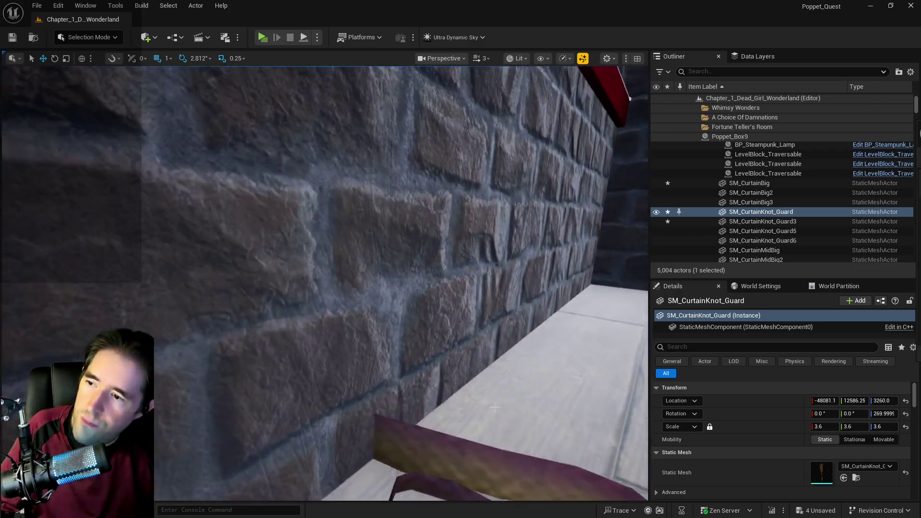
pyautogui.click(470, 468)
pyautogui.scroll(15, 469, 469)
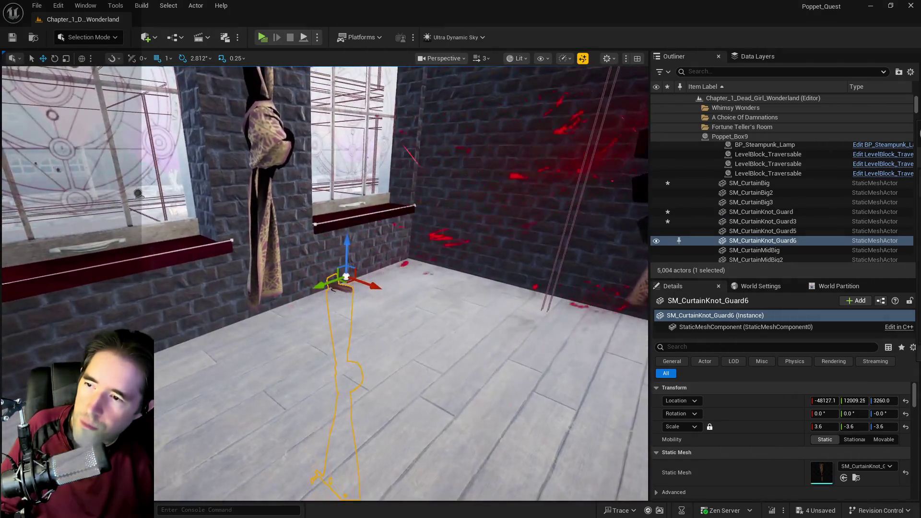
pyautogui.scroll(15, 469, 468)
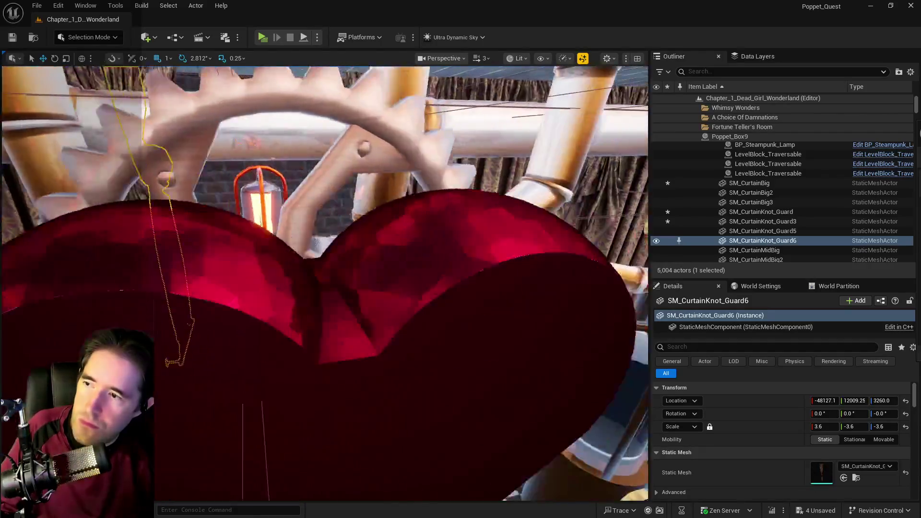
pyautogui.scroll(5, 469, 469)
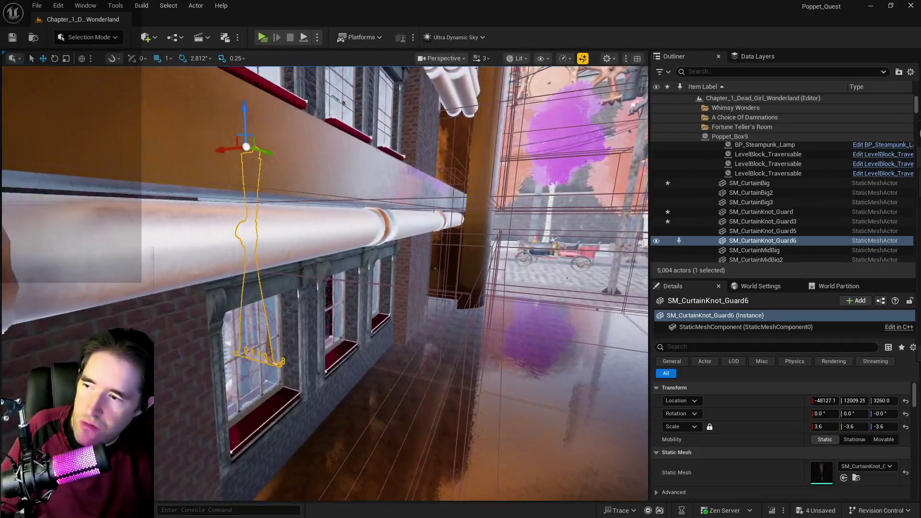
pyautogui.press('Delete')
pyautogui.scroll(15, 469, 469)
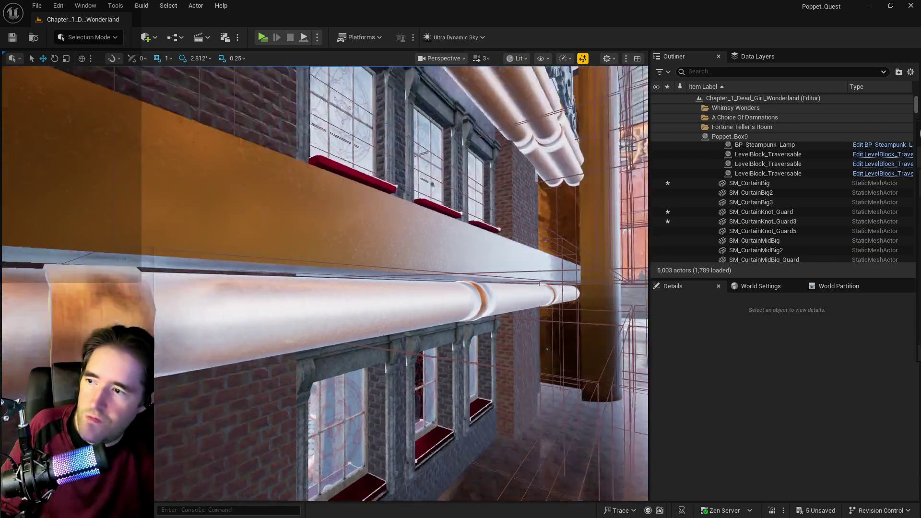
pyautogui.scroll(-10, 469, 468)
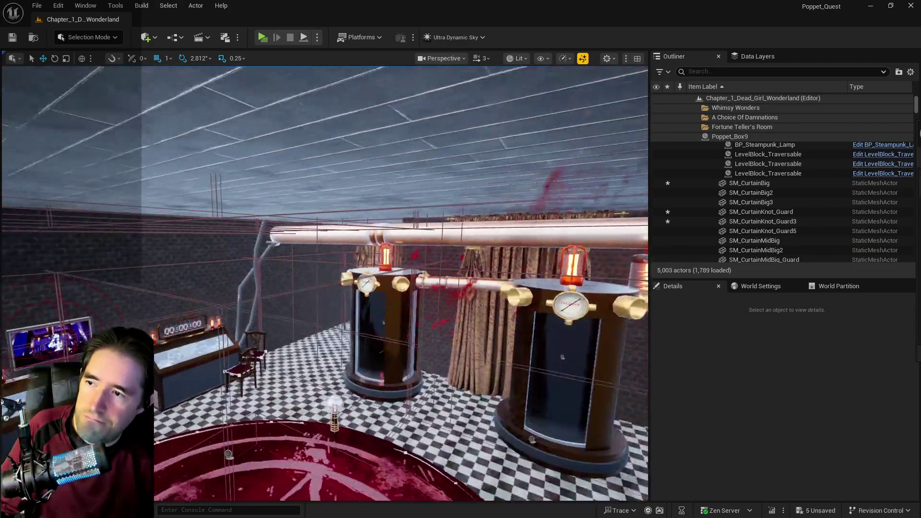
pyautogui.scroll(12, 469, 468)
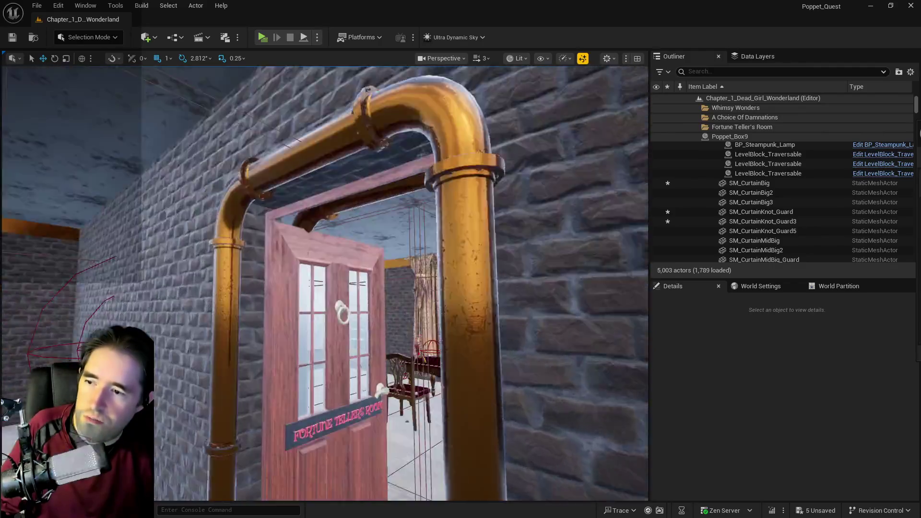
pyautogui.scroll(10, 469, 469)
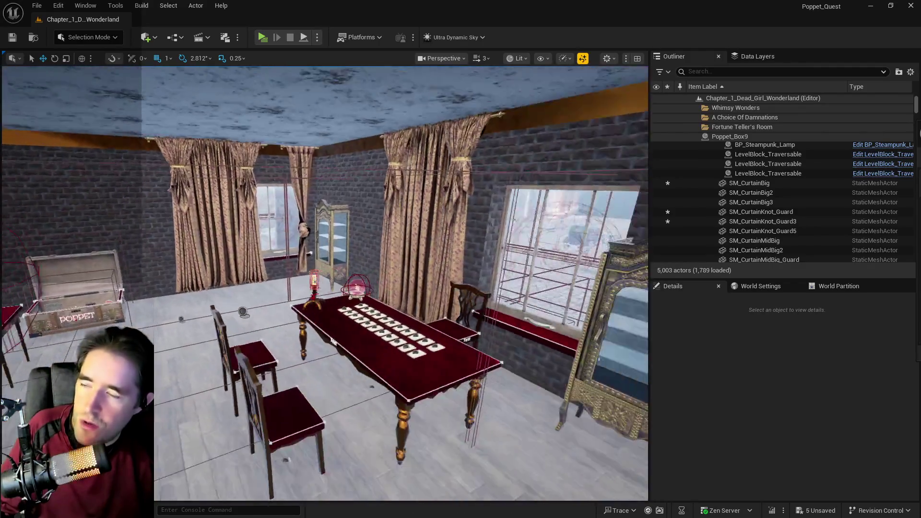
pyautogui.scroll(-6, 477, 467)
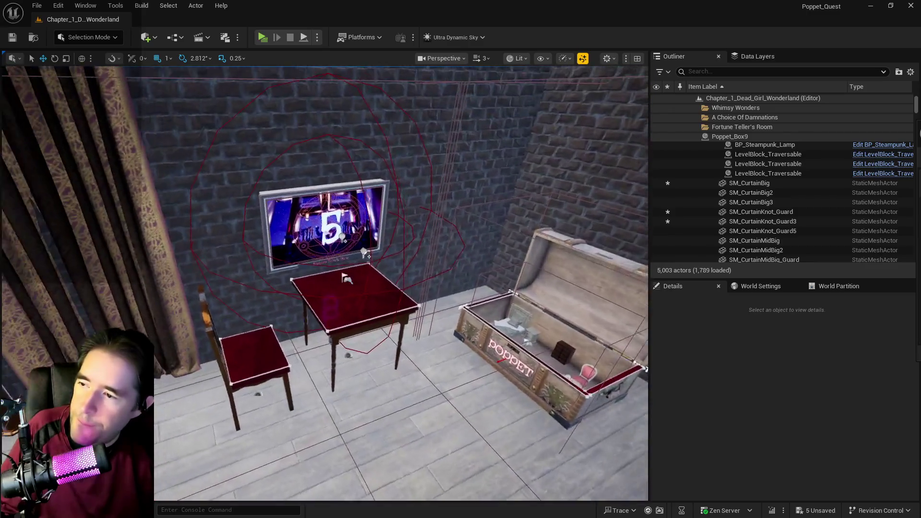
pyautogui.hotkey('ctrl', 's')
# Step: Shift SM_CurtainMidBig2 and SM_CurtainMidBig slightly along X, placing MidBig2 at X -44017.1
pyautogui.moveTo(568, 444)
pyautogui.mouseDown()
pyautogui.moveTo(568, 461)
pyautogui.moveTo(423, 456)
pyautogui.moveTo(480, 432)
pyautogui.moveTo(624, 442)
pyautogui.moveTo(571, 440)
pyautogui.mouseUp()
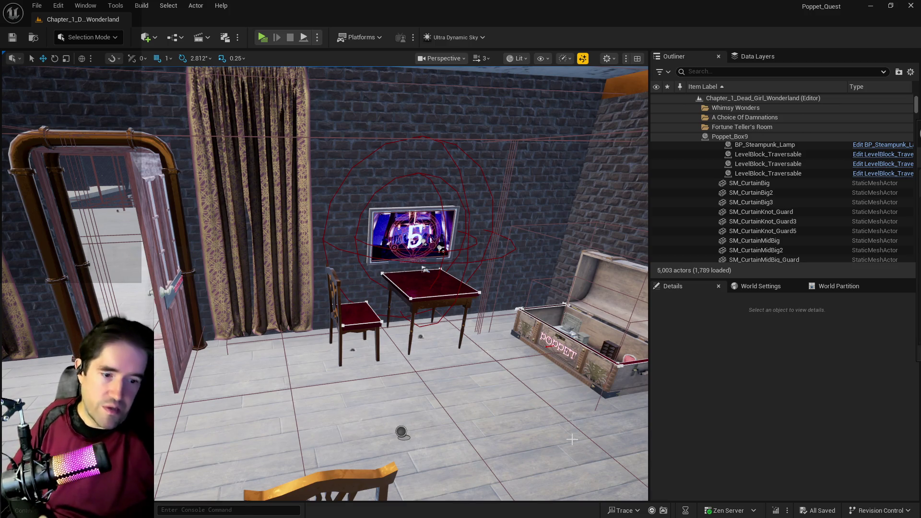
pyautogui.click(266, 292)
pyautogui.press('f')
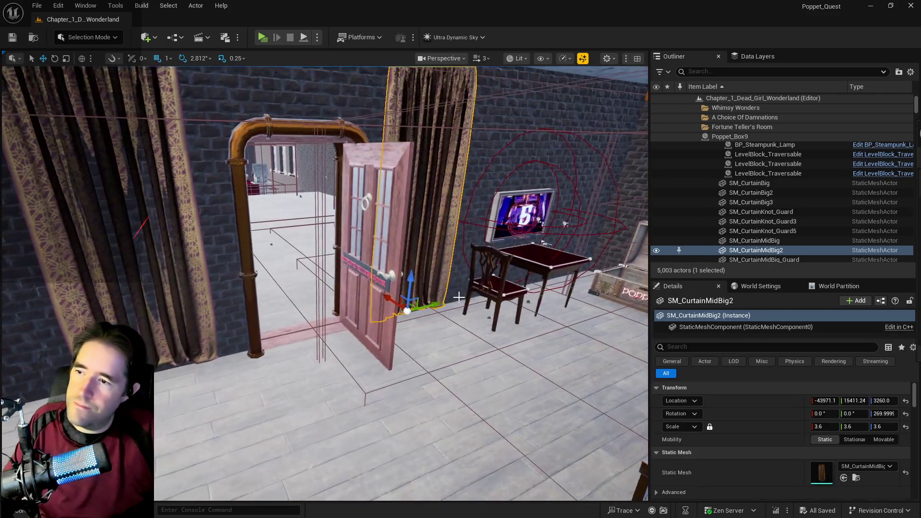
pyautogui.moveTo(384, 298); pyautogui.dragTo(391, 298)
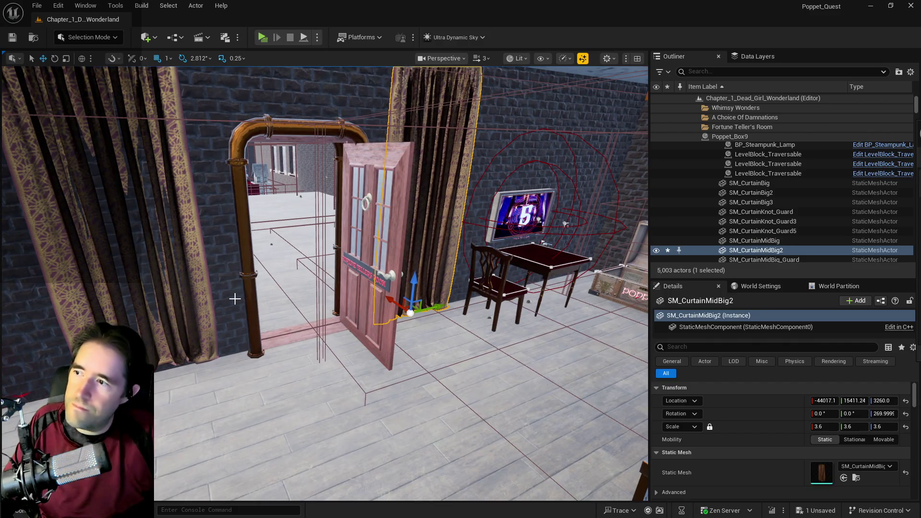
pyautogui.click(226, 299)
pyautogui.press('f')
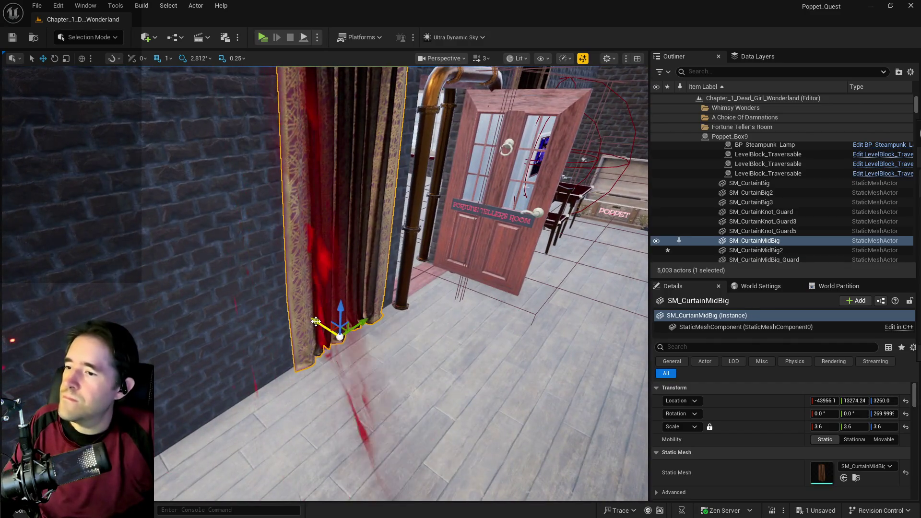
pyautogui.moveTo(316, 321); pyautogui.dragTo(307, 318)
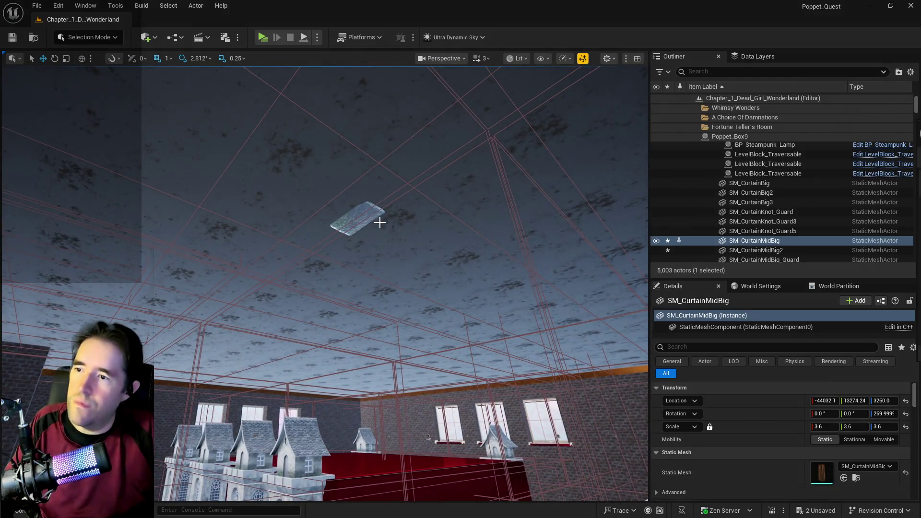
pyautogui.click(354, 207)
pyautogui.click(357, 219)
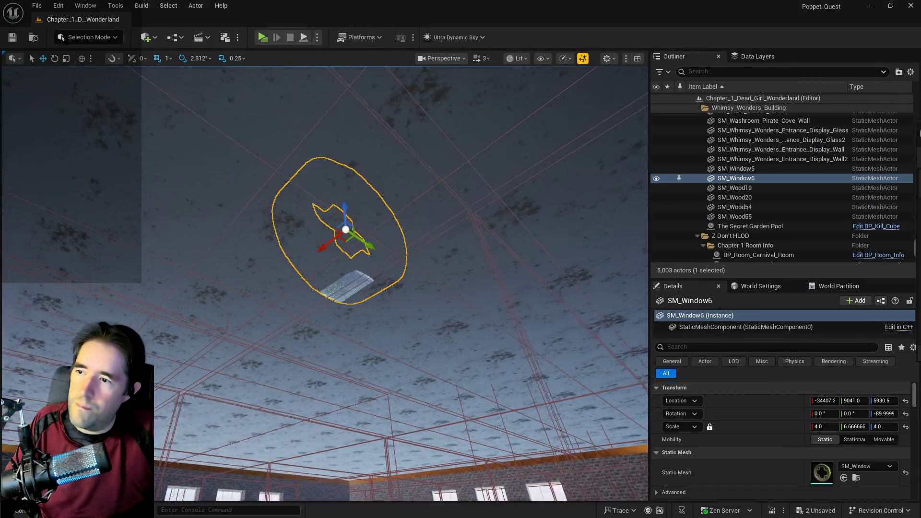
pyautogui.press('f')
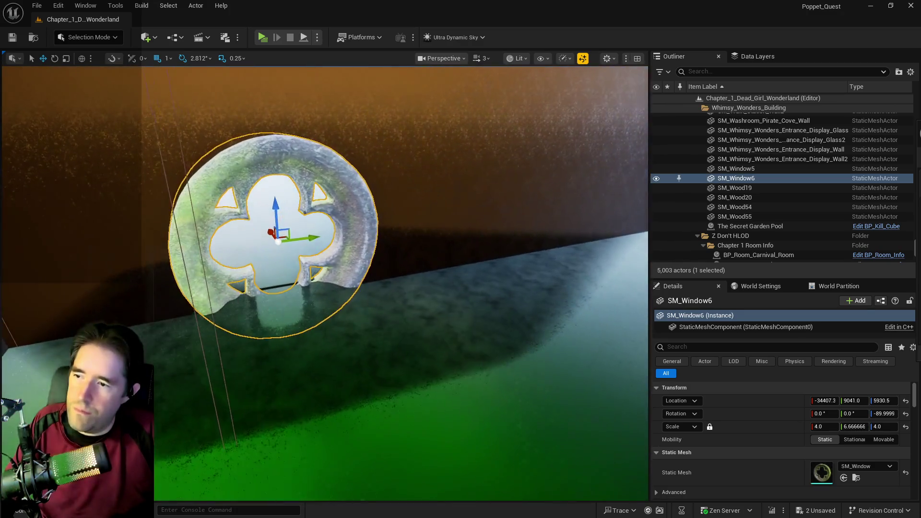
pyautogui.scroll(-5, 325, 283)
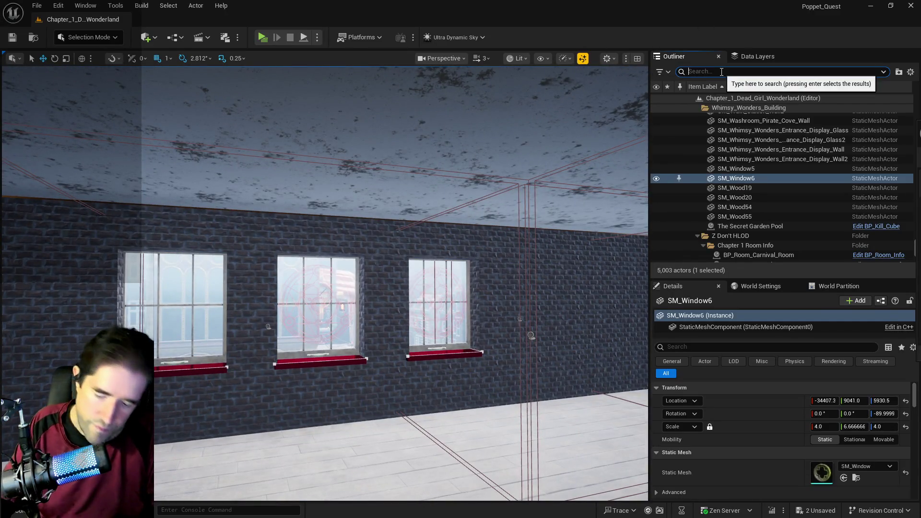
# Step: Search the Outliner for 'room info' and frame BP_Room_Play_Room_1_Floor in the viewport
pyautogui.write('playroo')
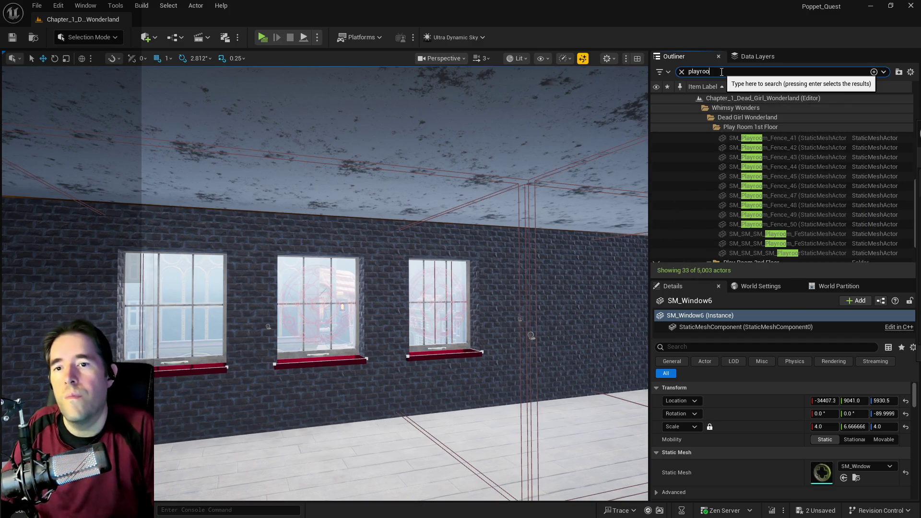
pyautogui.scroll(-2, 894, 184)
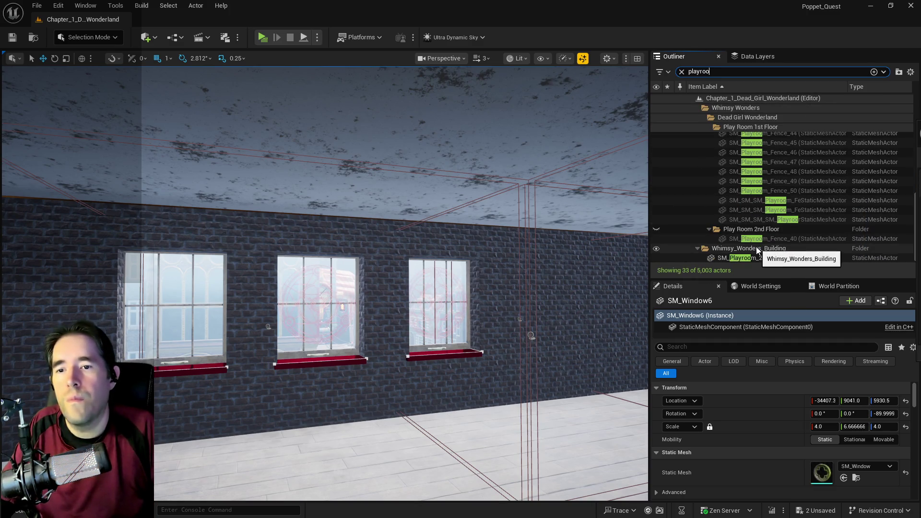
pyautogui.scroll(3, 758, 250)
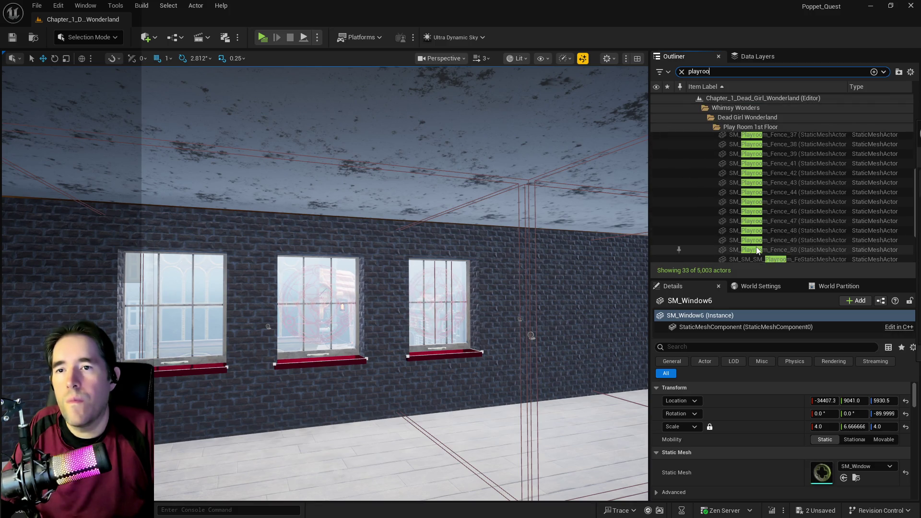
pyautogui.click(700, 72)
pyautogui.write('roo')
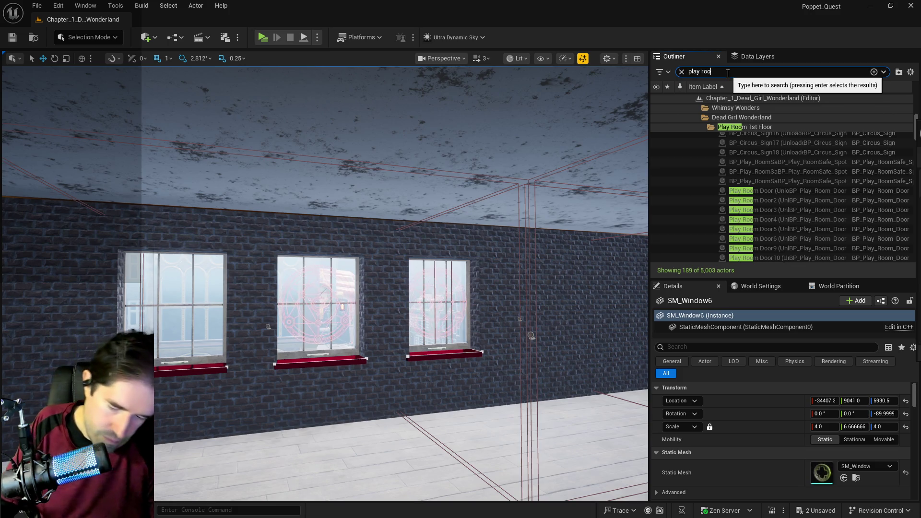
pyautogui.write('m info')
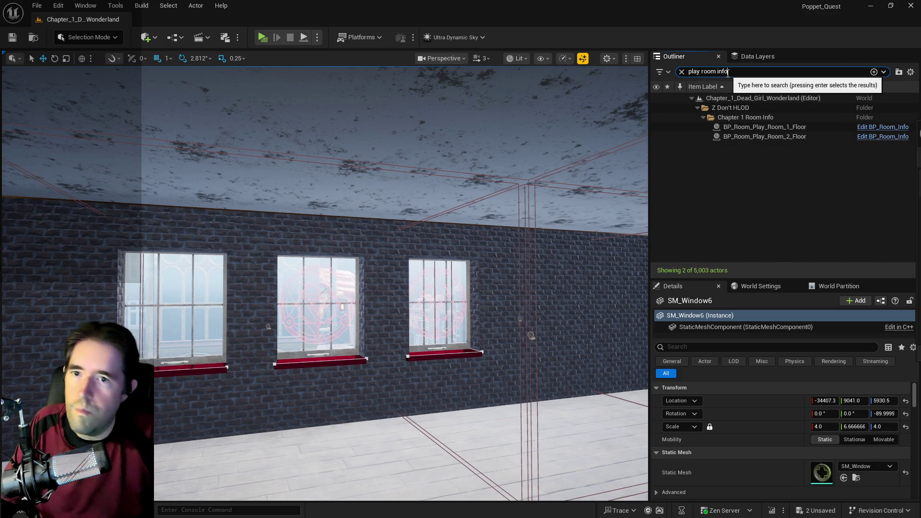
pyautogui.click(749, 127)
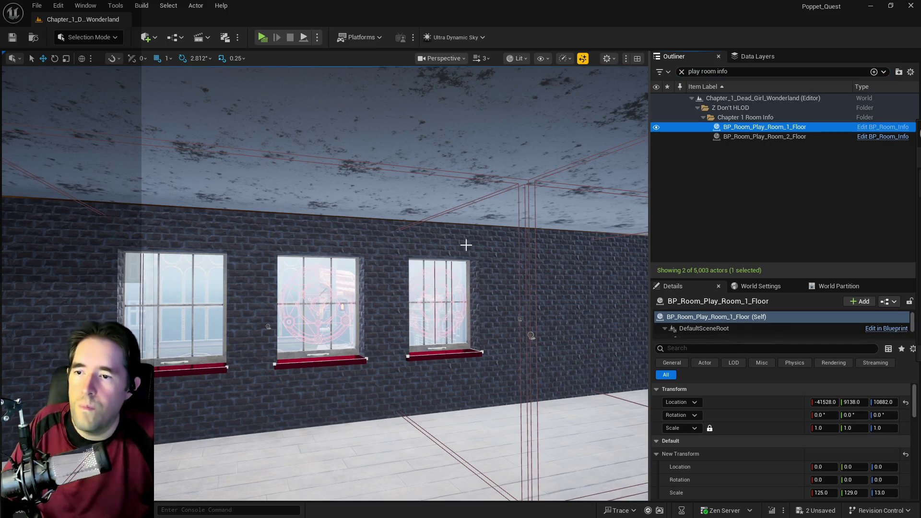
pyautogui.press('f')
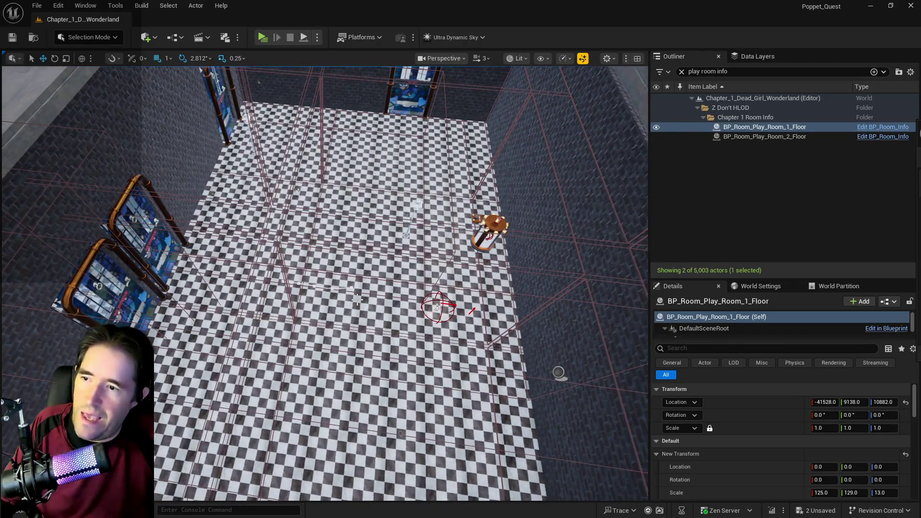
pyautogui.rightClick(356, 305)
# Step: Paste a copy of the play room info volume and slide it to Y 4899 over the checkered room
pyautogui.moveTo(423, 355)
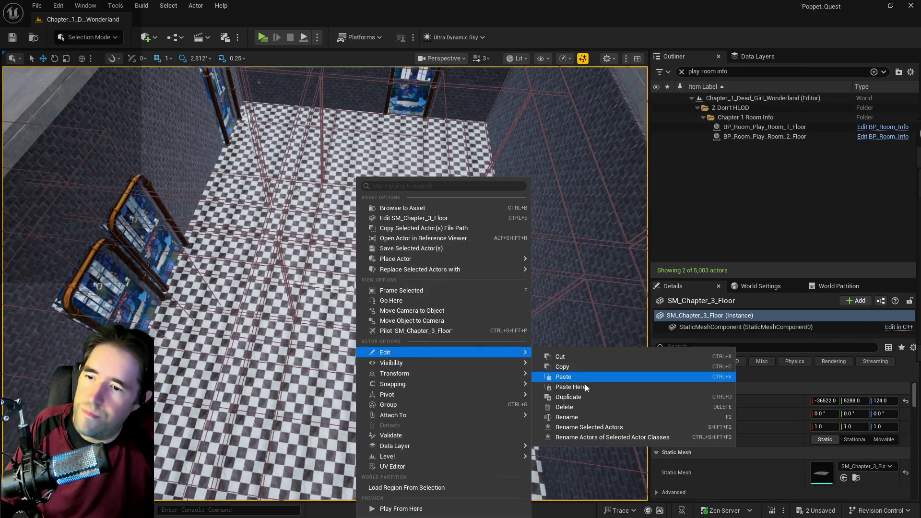
pyautogui.click(595, 374)
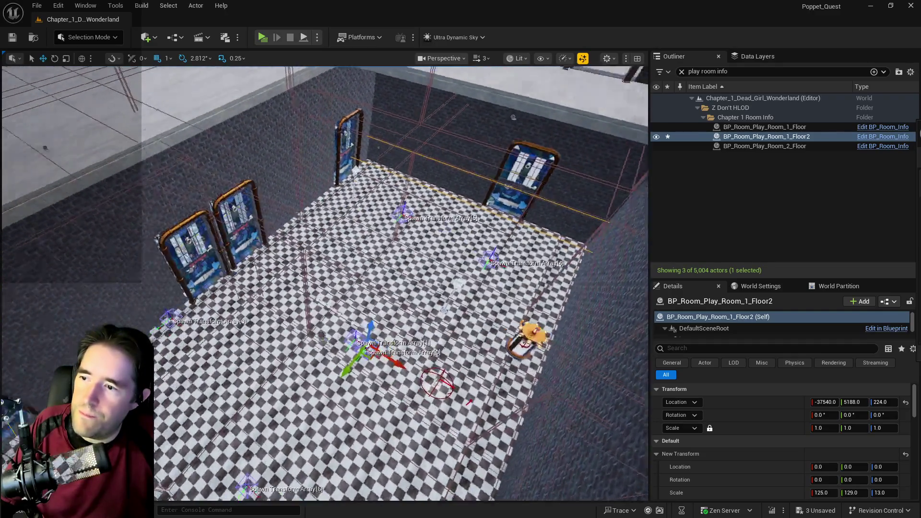
pyautogui.press('f')
pyautogui.moveTo(409, 403)
pyautogui.mouseDown()
pyautogui.moveTo(420, 426)
pyautogui.moveTo(422, 484)
pyautogui.mouseUp()
pyautogui.moveTo(308, 359)
pyautogui.mouseDown()
pyautogui.moveTo(353, 357)
pyautogui.moveTo(260, 366)
pyautogui.mouseUp()
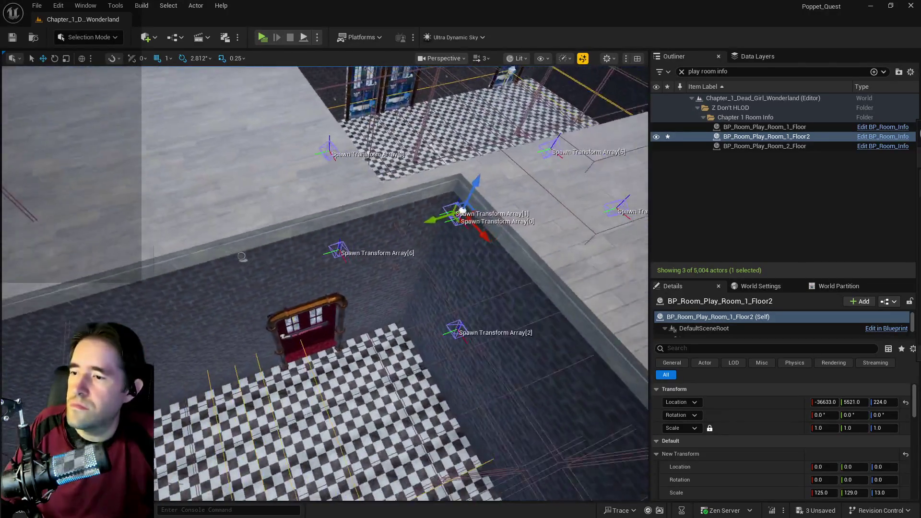
pyautogui.scroll(3, 235, 287)
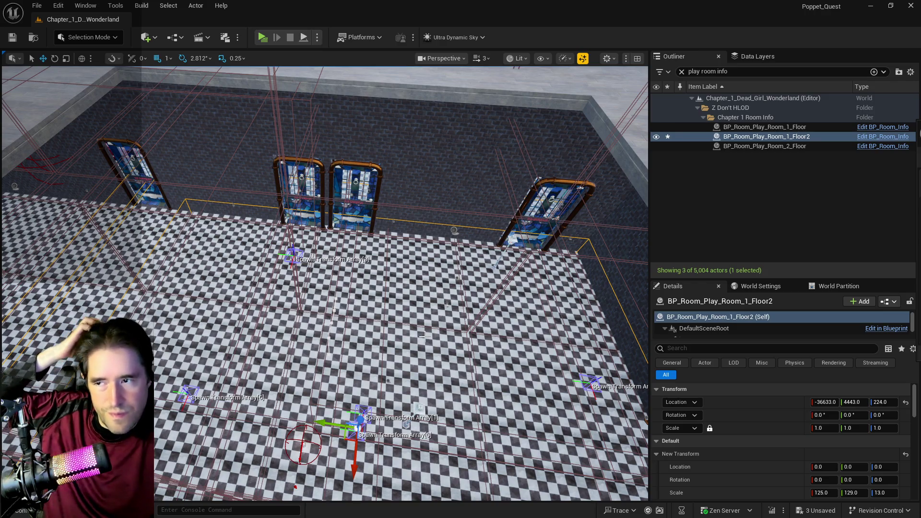
pyautogui.moveTo(319, 422); pyautogui.dragTo(292, 418)
# Step: Select the Box Brush50 brick wall and bring it into view
pyautogui.press('s')
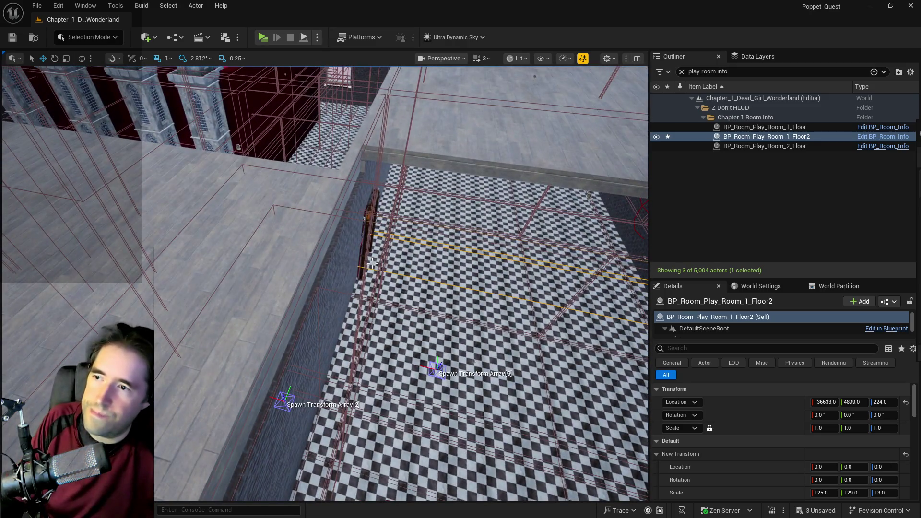
pyautogui.click(346, 256)
pyautogui.scroll(3, 346, 257)
pyautogui.press('w')
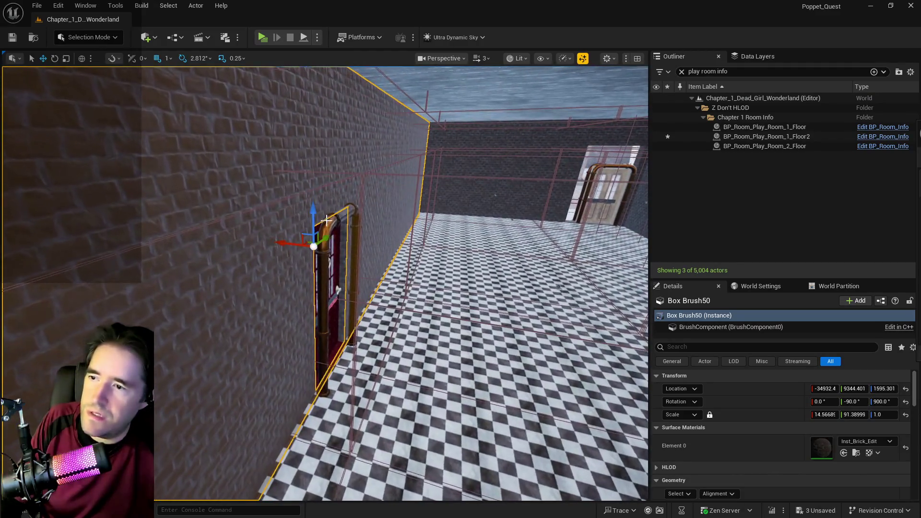
# Step: Add the door to the Box Brush50 wall selection and adjust them within the corridor
pyautogui.keyDown('ctrl'); pyautogui.click(331, 288); pyautogui.keyUp('ctrl')
pyautogui.moveTo(343, 250)
pyautogui.mouseDown()
pyautogui.moveTo(343, 269)
pyautogui.moveTo(343, 250)
pyautogui.moveTo(279, 221)
pyautogui.moveTo(280, 235)
pyautogui.moveTo(307, 255)
pyautogui.moveTo(307, 238)
pyautogui.moveTo(297, 244)
pyautogui.mouseUp()
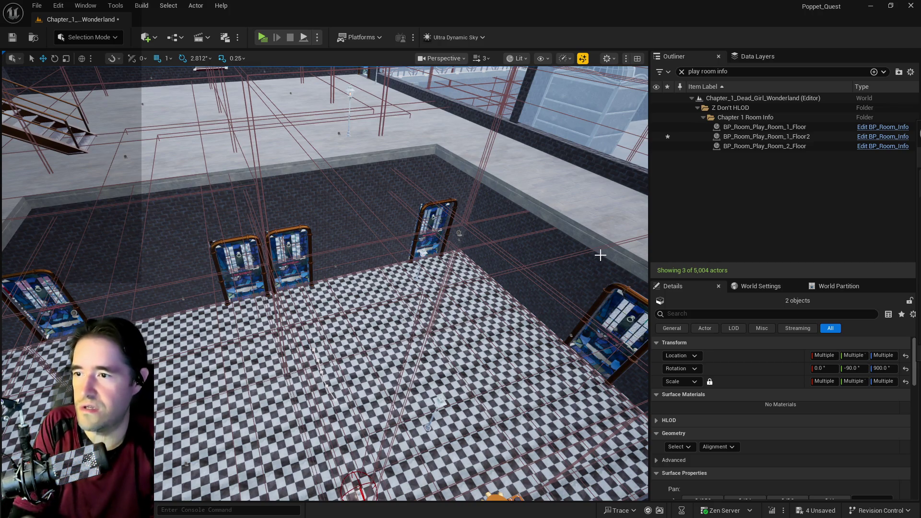
pyautogui.moveTo(600, 255); pyautogui.dragTo(601, 288)
pyautogui.moveTo(489, 288); pyautogui.dragTo(490, 310)
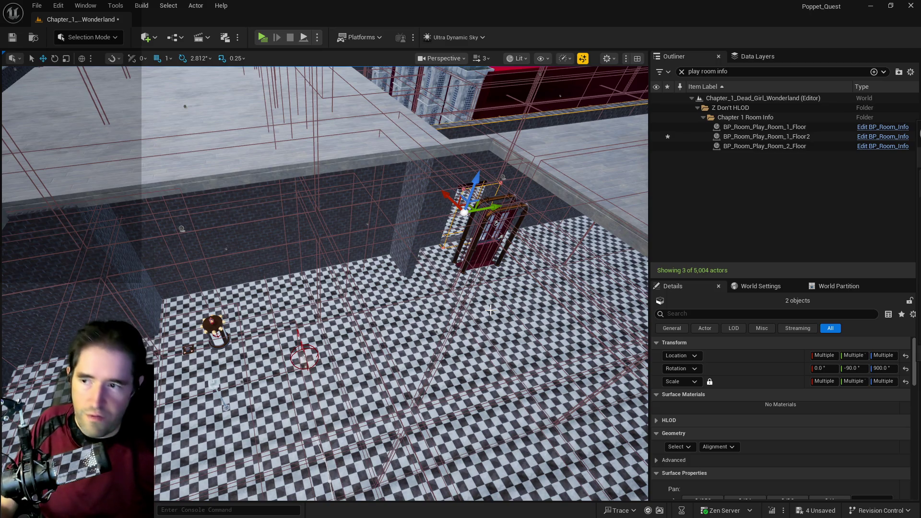
pyautogui.moveTo(537, 273); pyautogui.dragTo(537, 283)
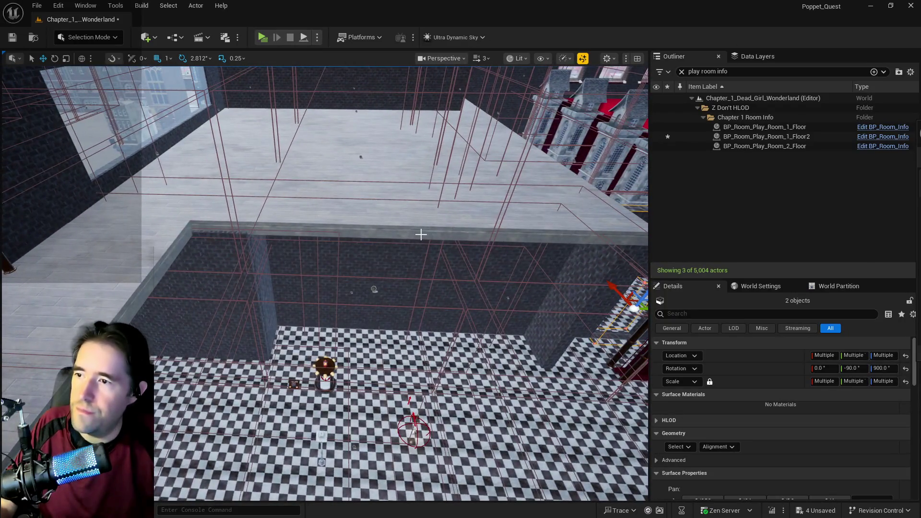
# Step: Inspect Box Brush29, BP_Map_Cube429 and the sheriff's office room info volume
pyautogui.click(421, 235)
pyautogui.press('f')
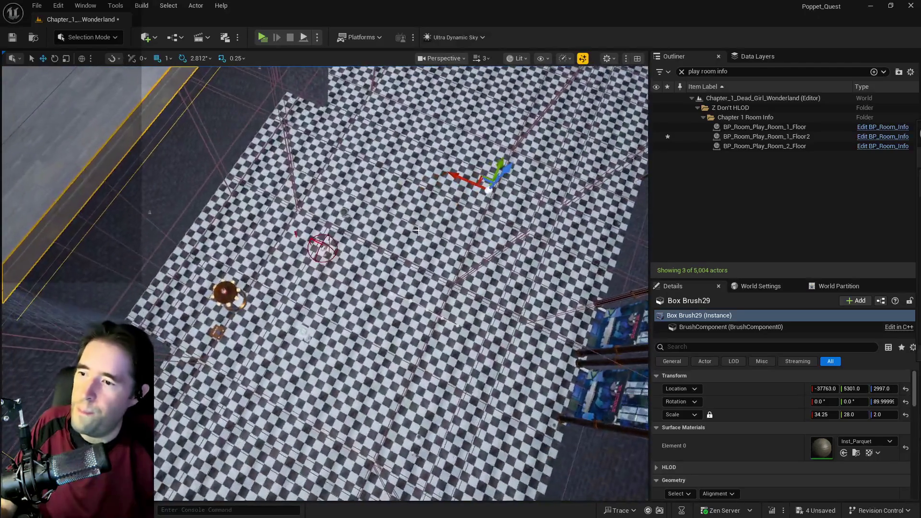
pyautogui.moveTo(417, 231)
pyautogui.mouseDown()
pyautogui.moveTo(398, 234)
pyautogui.moveTo(342, 212)
pyautogui.mouseUp()
pyautogui.click(355, 80)
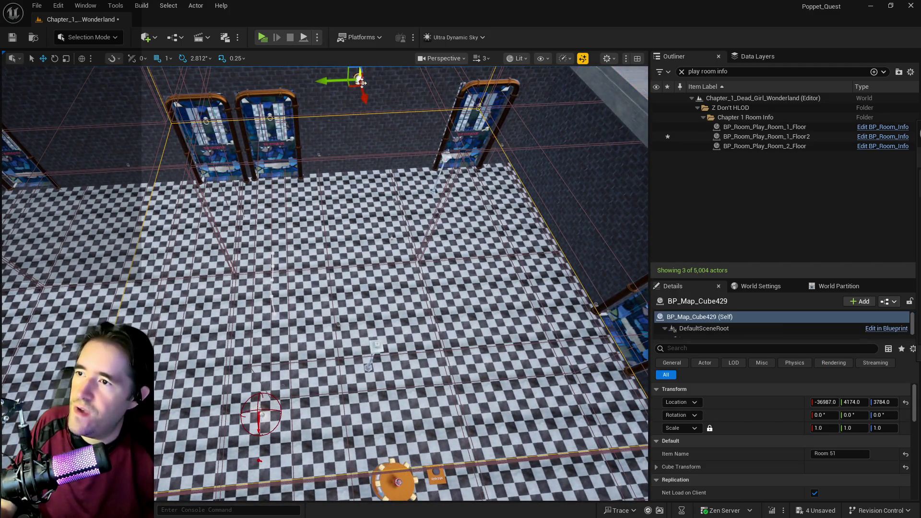
pyautogui.moveTo(355, 80)
pyautogui.mouseDown()
pyautogui.moveTo(351, 103)
pyautogui.moveTo(315, 121)
pyautogui.mouseUp()
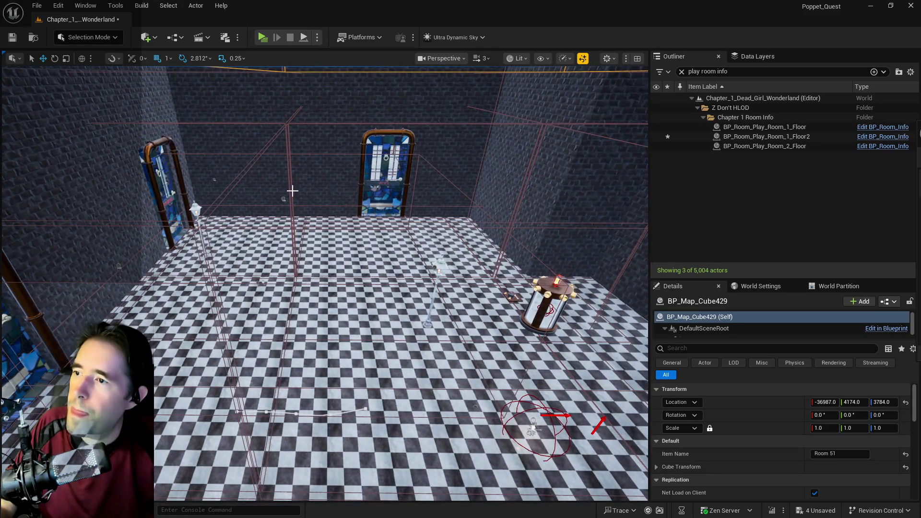
pyautogui.click(282, 200)
pyautogui.moveTo(282, 200); pyautogui.dragTo(285, 236)
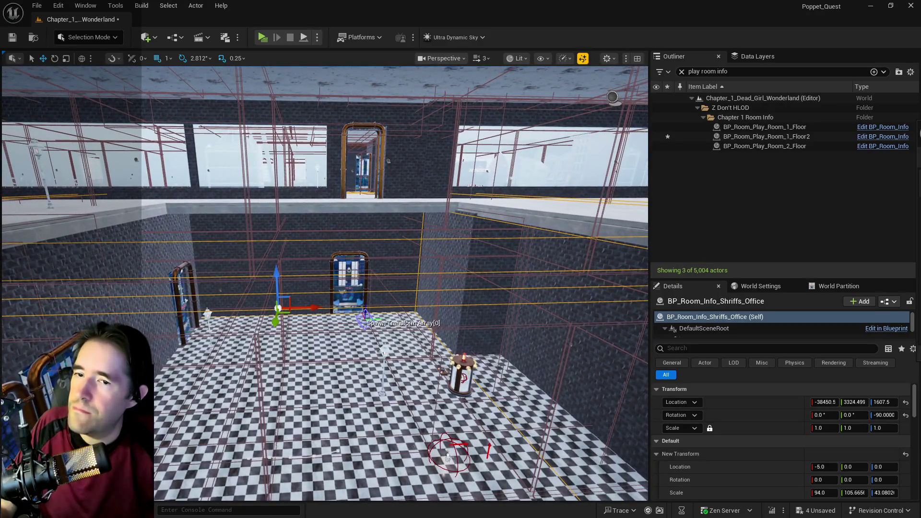
# Step: Frame each play room info volume from the Outliner, then select the small wall brush and long wall strip
pyautogui.click(754, 138)
pyautogui.doubleClick(755, 146)
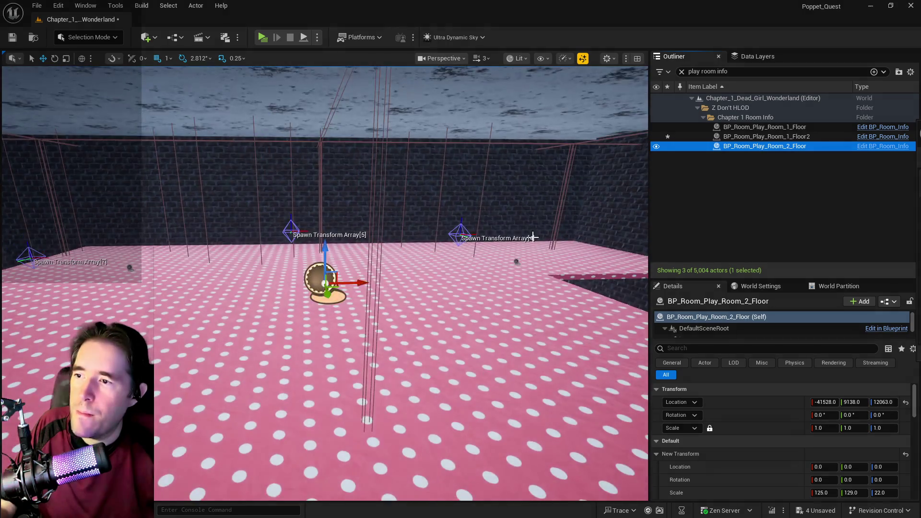
pyautogui.click(738, 129)
pyautogui.doubleClick(738, 133)
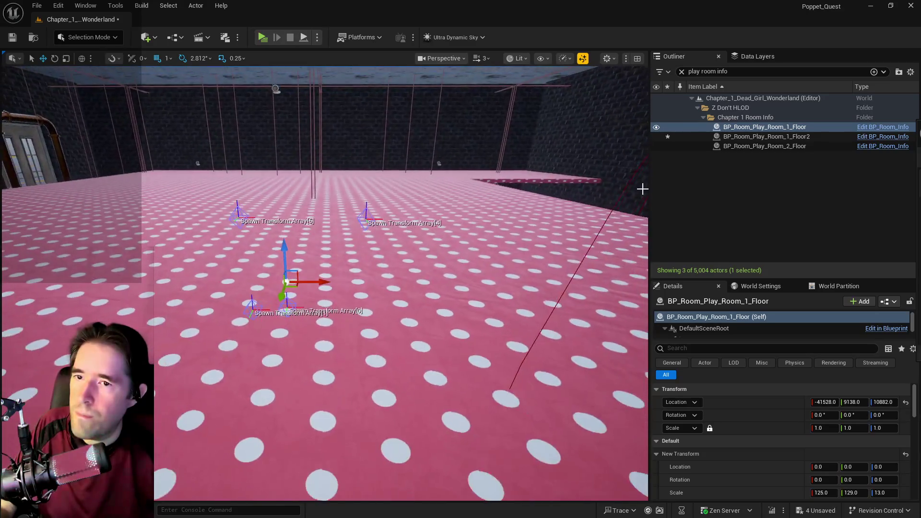
pyautogui.doubleClick(745, 138)
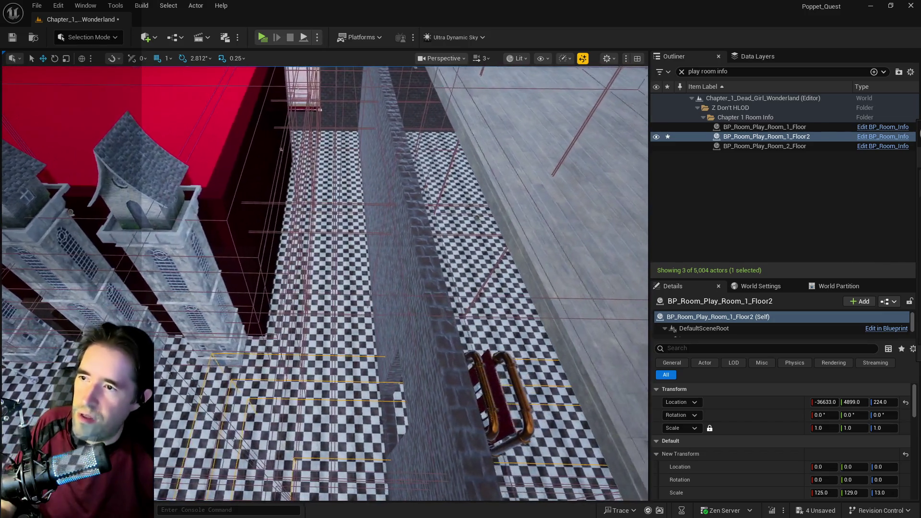
pyautogui.click(393, 372)
pyautogui.keyDown('ctrl'); pyautogui.click(428, 335); pyautogui.keyUp('ctrl')
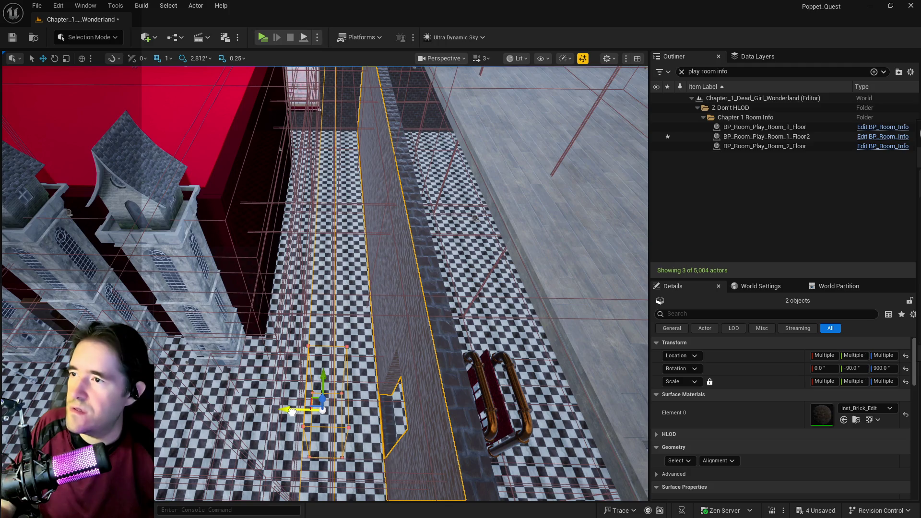
# Step: Place the long wall strip beside the small brush and slide Box Brush47 along X
pyautogui.moveTo(292, 412); pyautogui.dragTo(313, 376)
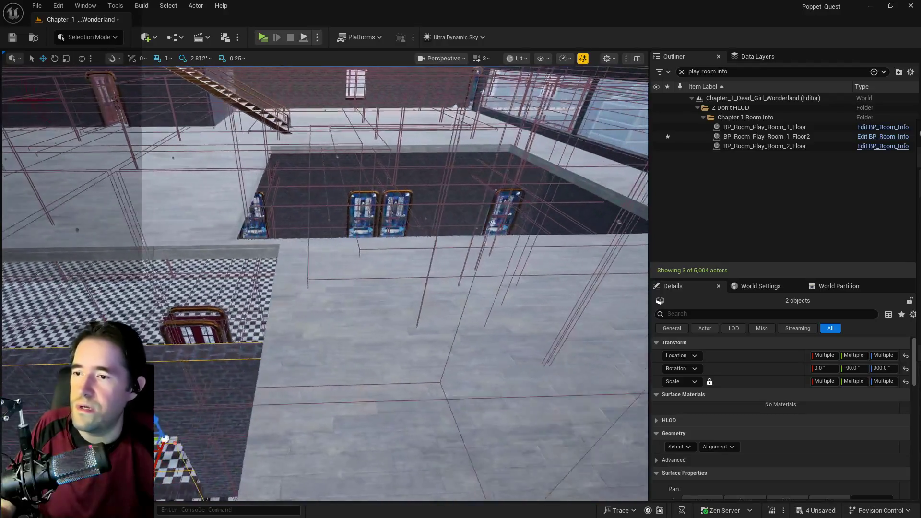
pyautogui.moveTo(188, 268); pyautogui.dragTo(187, 268)
pyautogui.click(187, 268)
pyautogui.moveTo(439, 318); pyautogui.dragTo(475, 314)
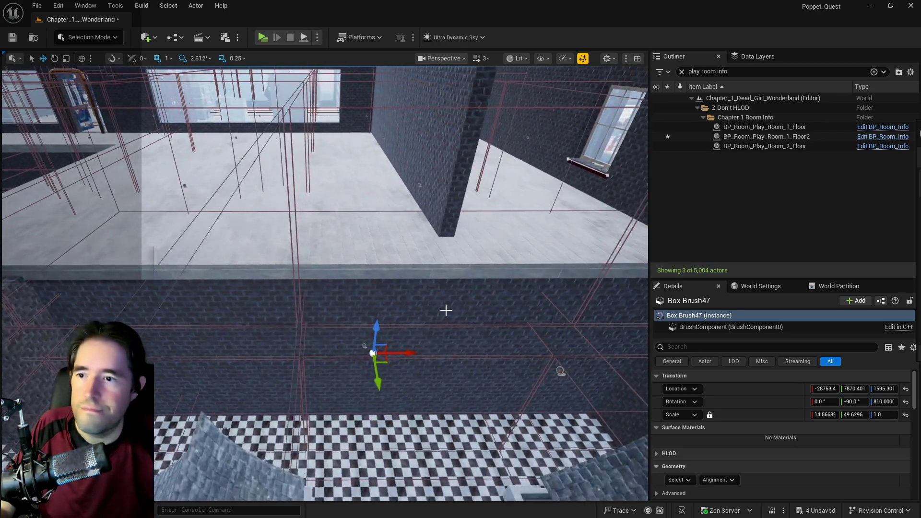
# Step: Shorten Box Brush47 to about 42.6 on Y, then select BP_Room_Play_Room_1_Floor2 and SM_Toy_City_Wash_Room_Wall
pyautogui.moveTo(435, 336); pyautogui.dragTo(435, 336)
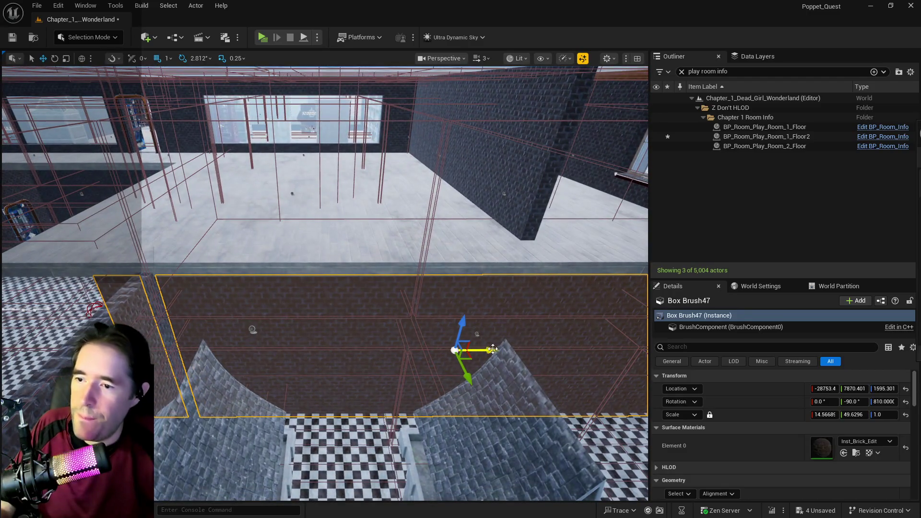
pyautogui.press('e')
pyautogui.moveTo(430, 354); pyautogui.dragTo(429, 354)
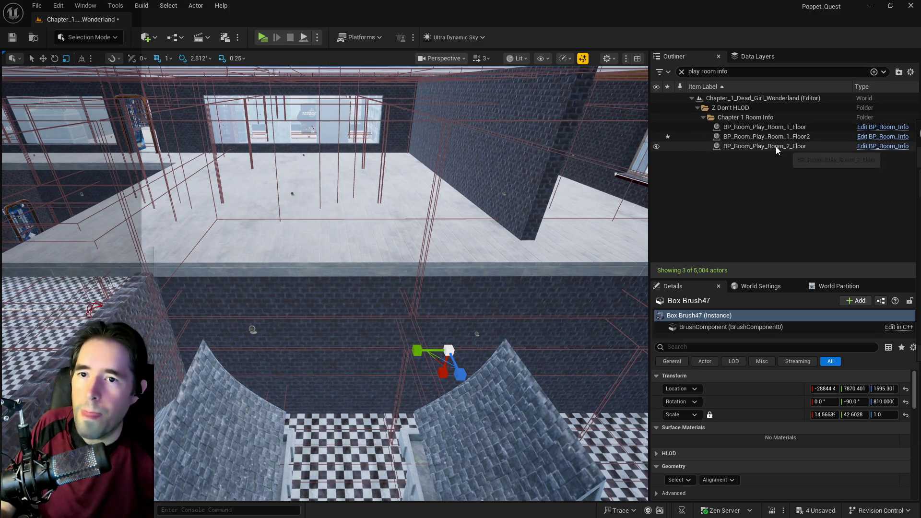
pyautogui.doubleClick(766, 137)
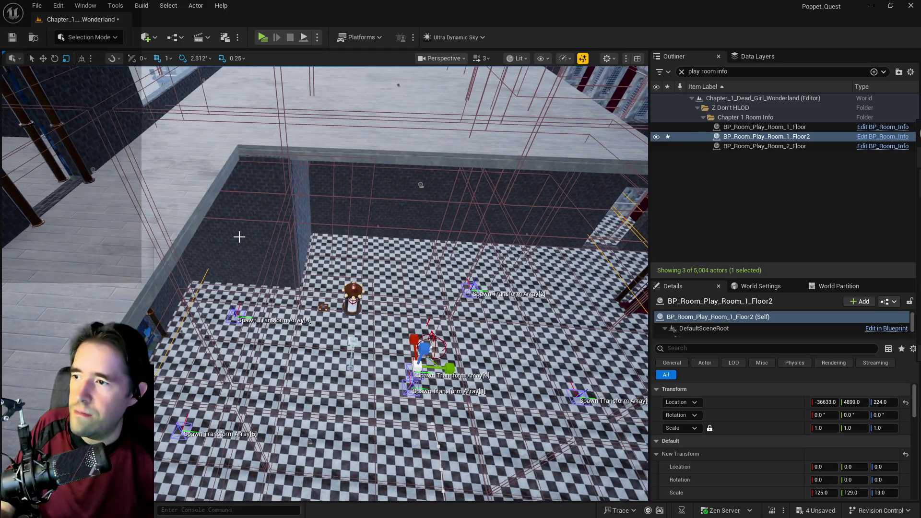
pyautogui.click(239, 237)
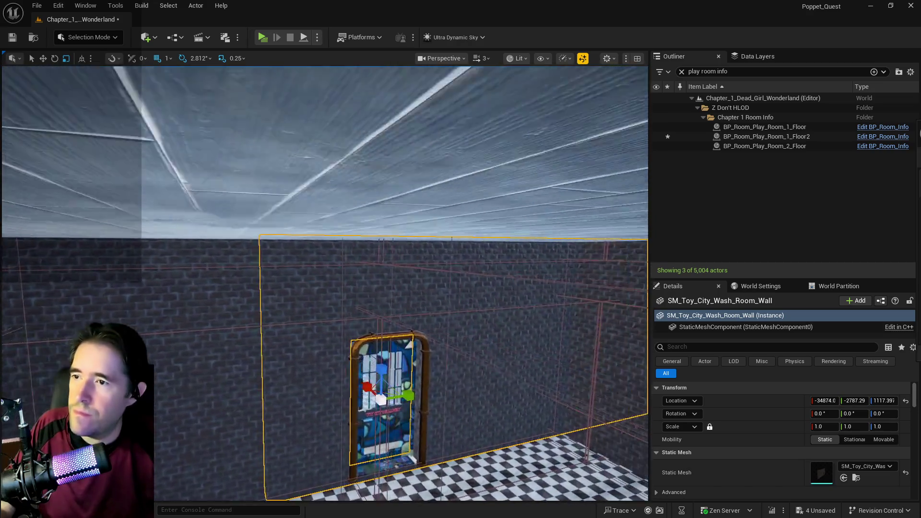
# Step: Frame the washroom wall and window, then select the SM_Red_Keep_Wall_2 brick wall beside the pillar
pyautogui.press('f')
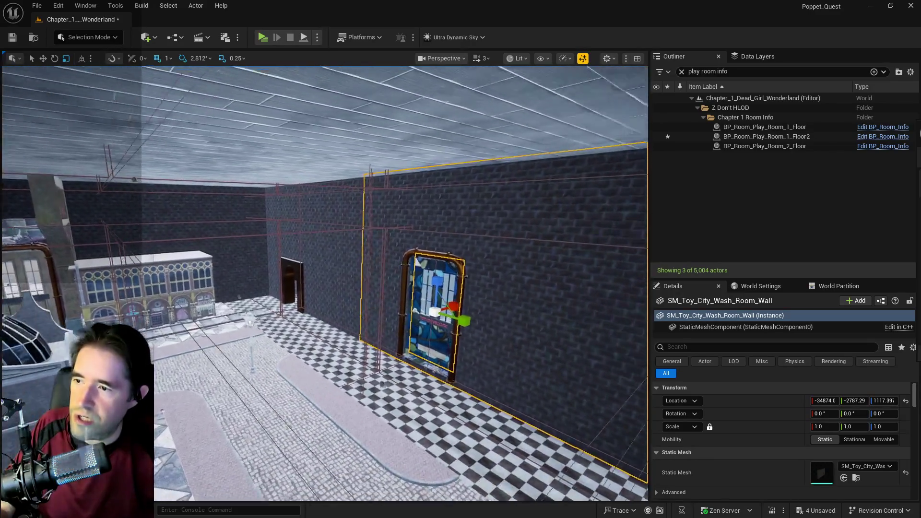
pyautogui.moveTo(538, 163); pyautogui.dragTo(538, 163)
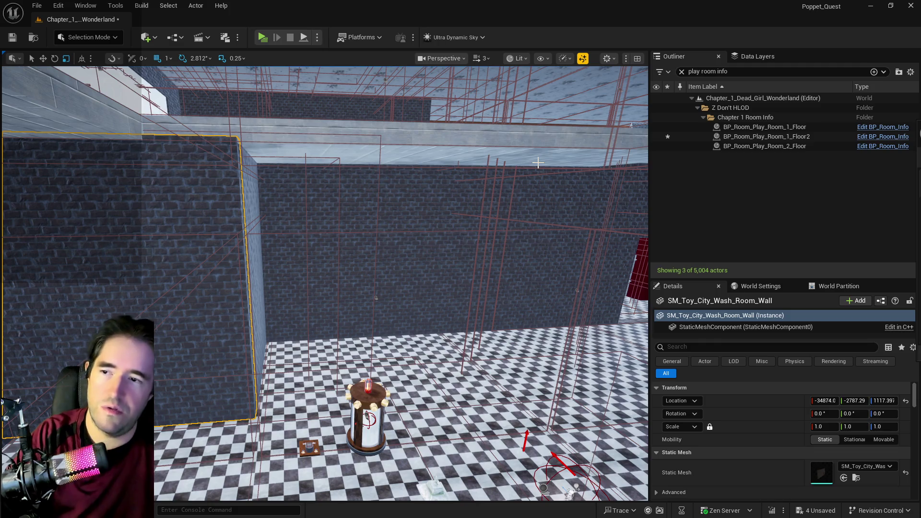
pyautogui.click(255, 253)
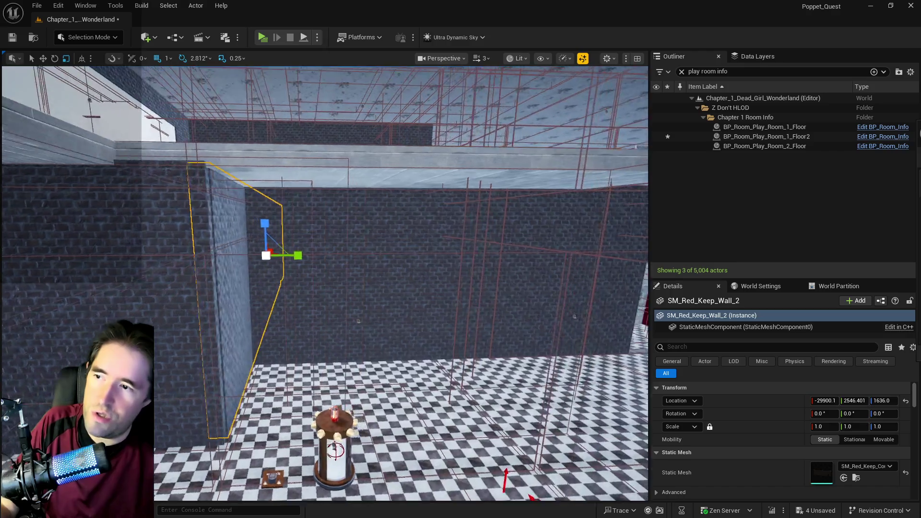
# Step: Clear the Outliner filter and delete the two doorway wall pieces
pyautogui.press('w')
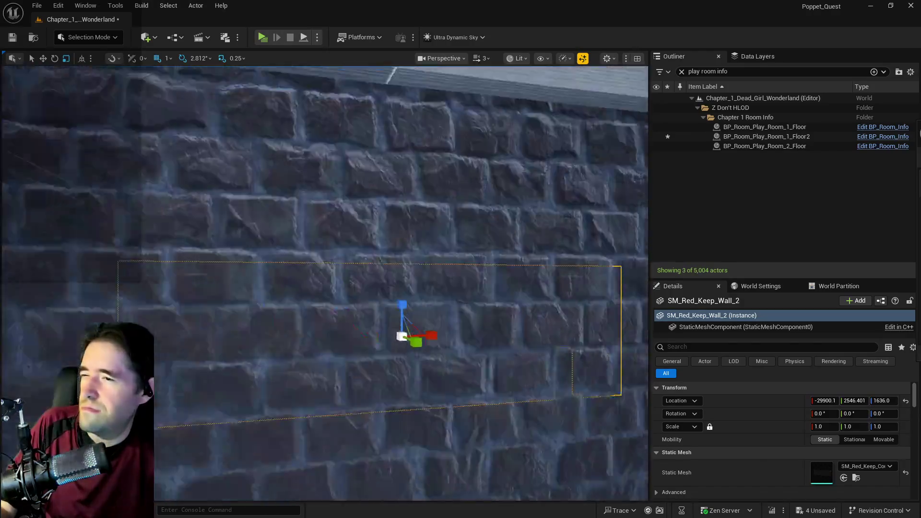
pyautogui.press('s')
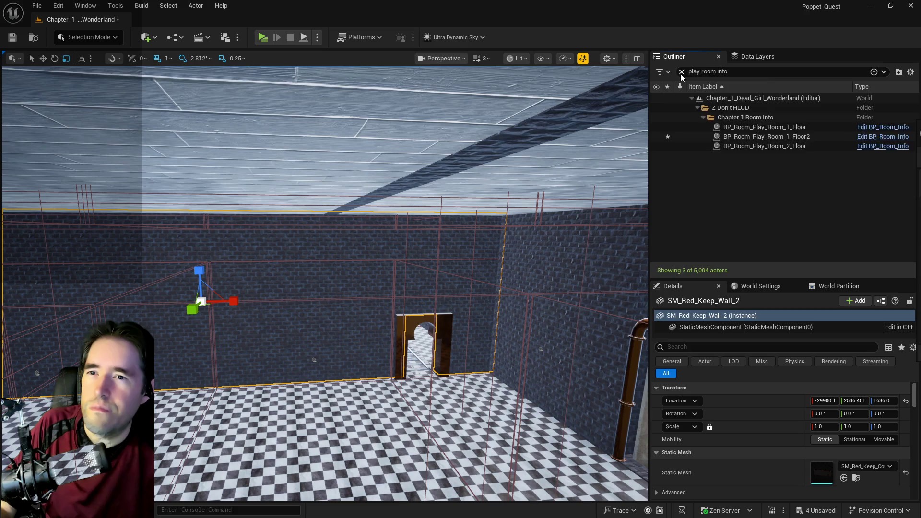
pyautogui.click(681, 71)
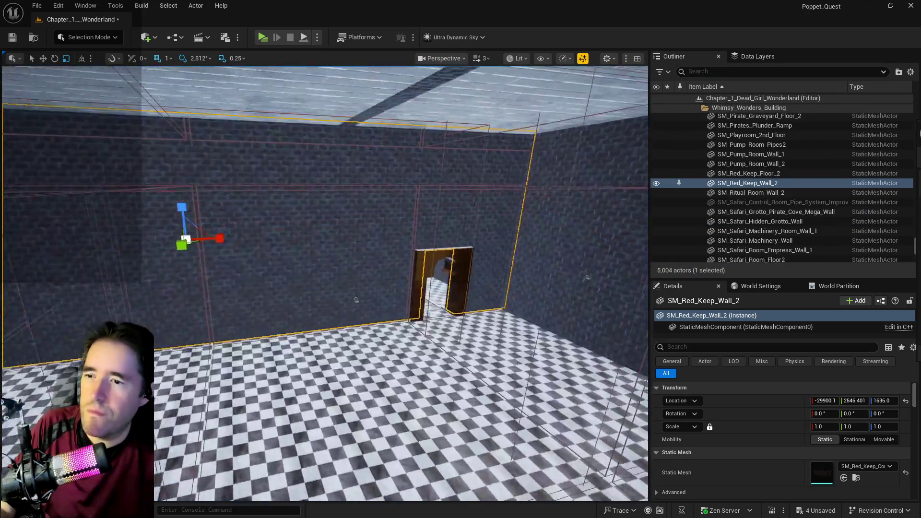
pyautogui.keyDown('ctrl'); pyautogui.click(346, 273); pyautogui.keyUp('ctrl')
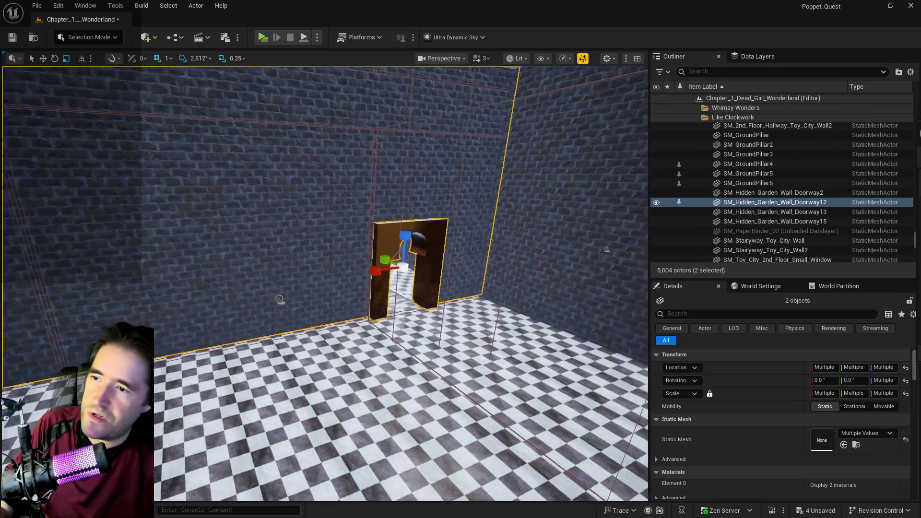
pyautogui.press('Delete')
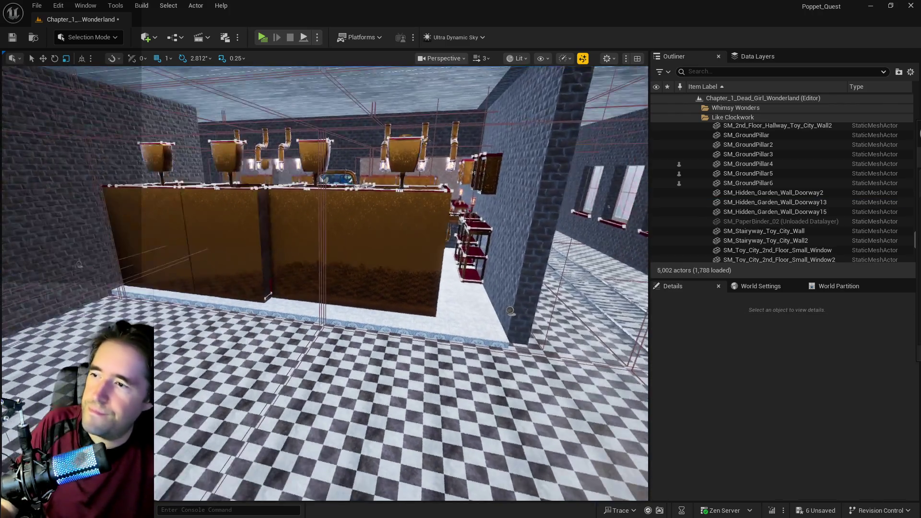
# Step: Delete the BP_SplineRailRoad3 rail near the counter
pyautogui.press('w')
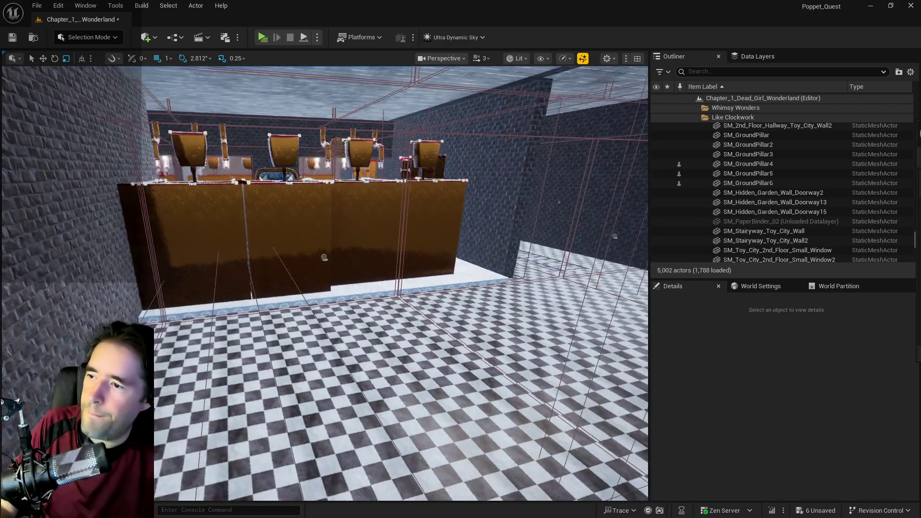
pyautogui.press('s')
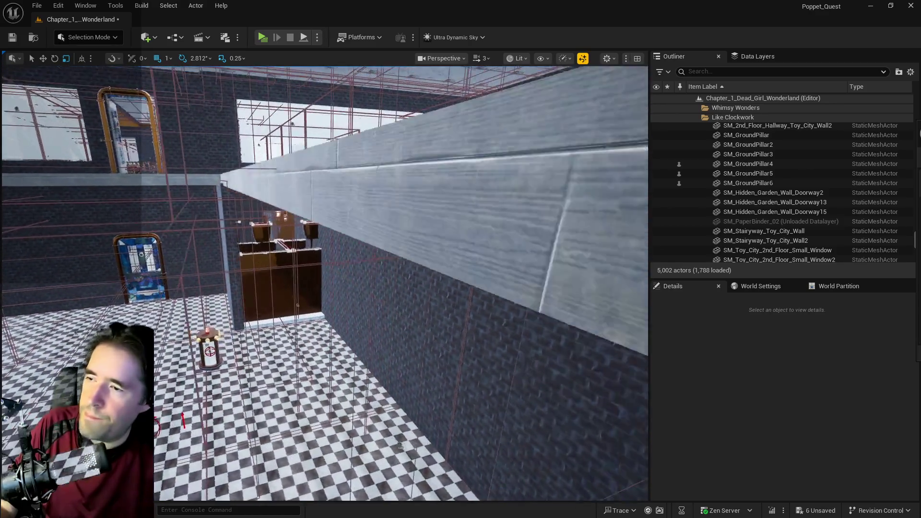
pyautogui.press('w')
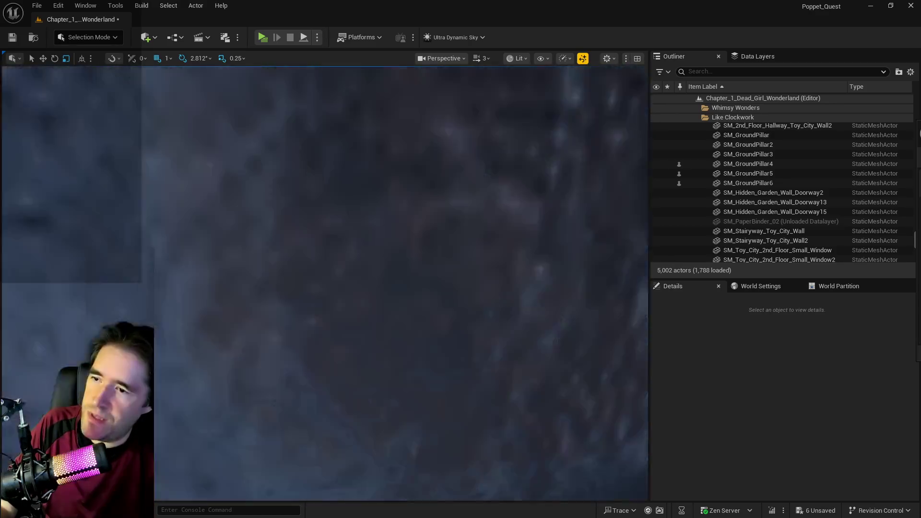
pyautogui.press('s')
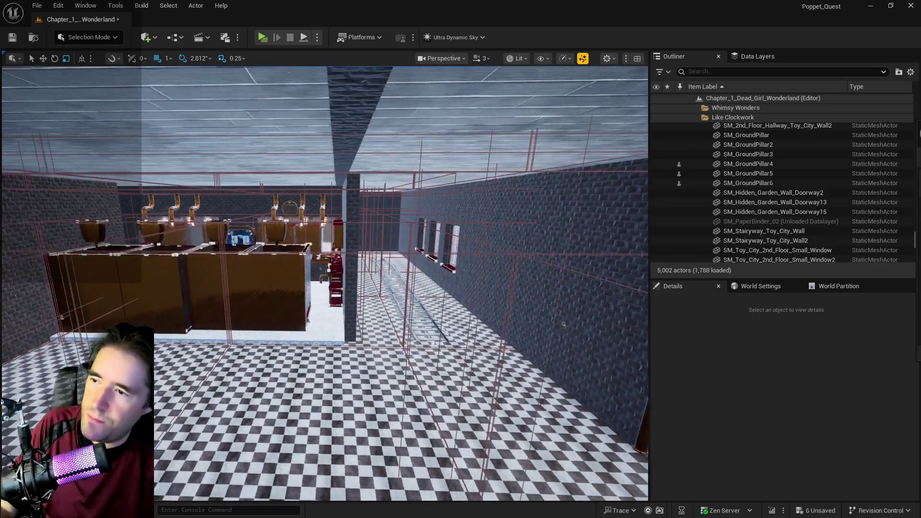
pyautogui.press('w')
pyautogui.click(440, 334)
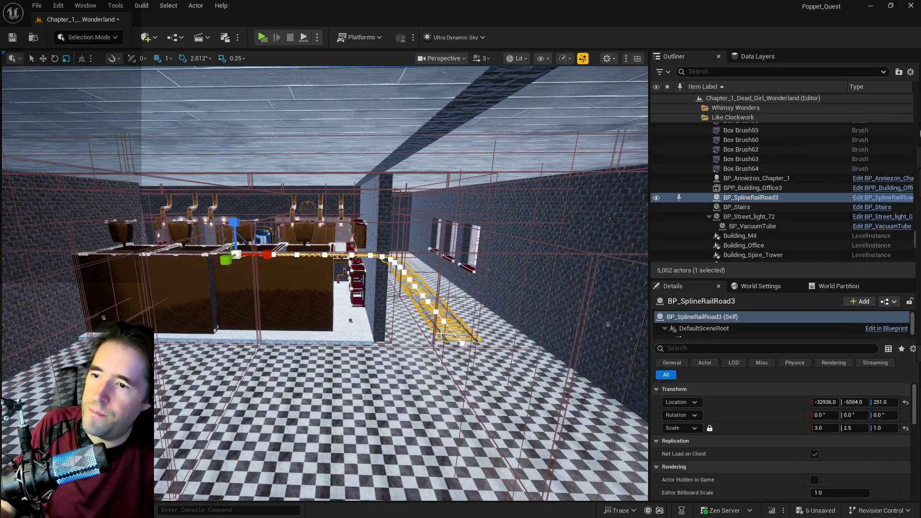
pyautogui.press('Delete')
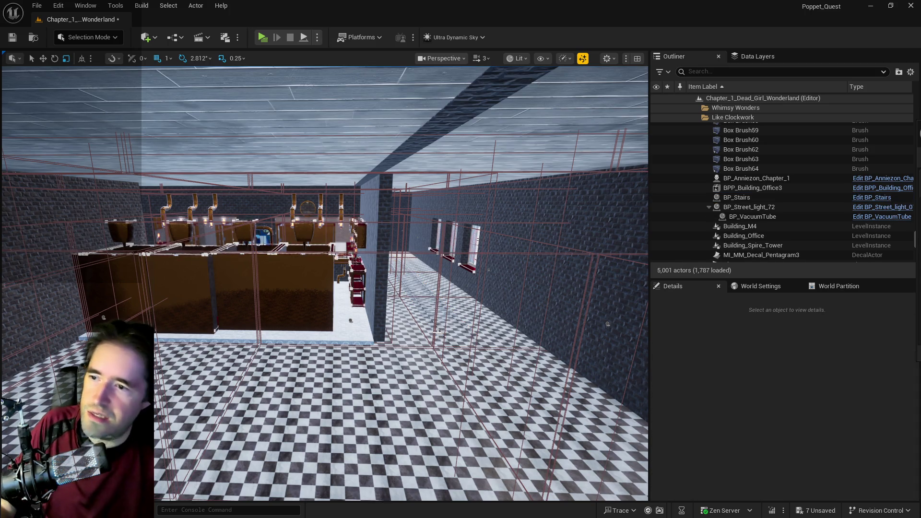
# Step: Save all level changes and select the restroom stall BP_Restroom_Stall8
pyautogui.moveTo(407, 288); pyautogui.dragTo(407, 288)
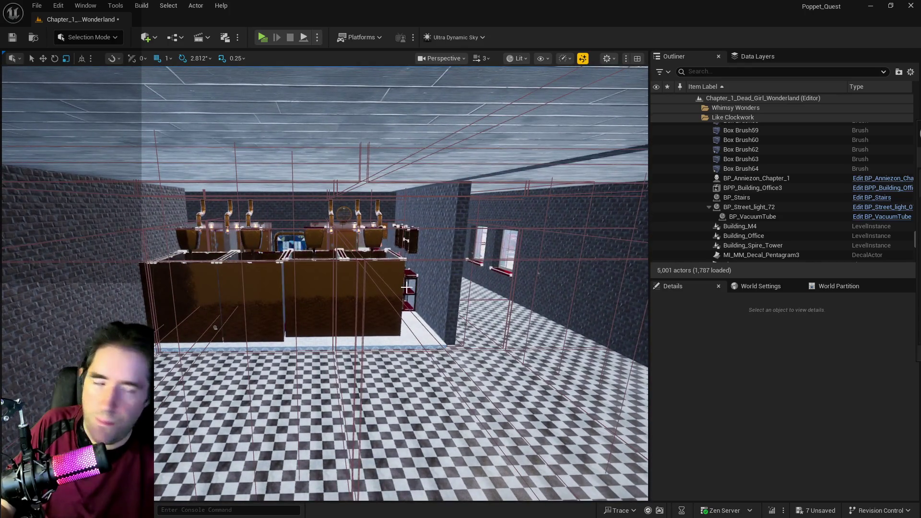
pyautogui.hotkey('ctrl', 's')
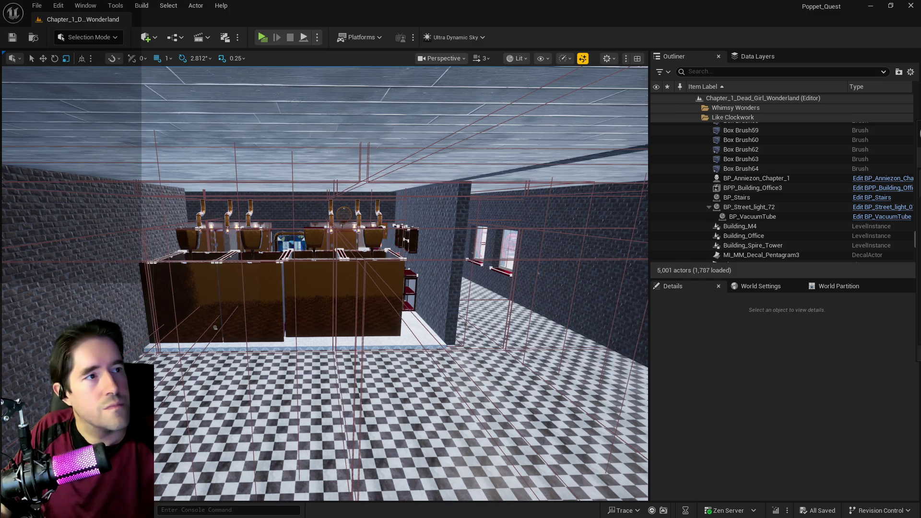
pyautogui.scroll(3, 391, 303)
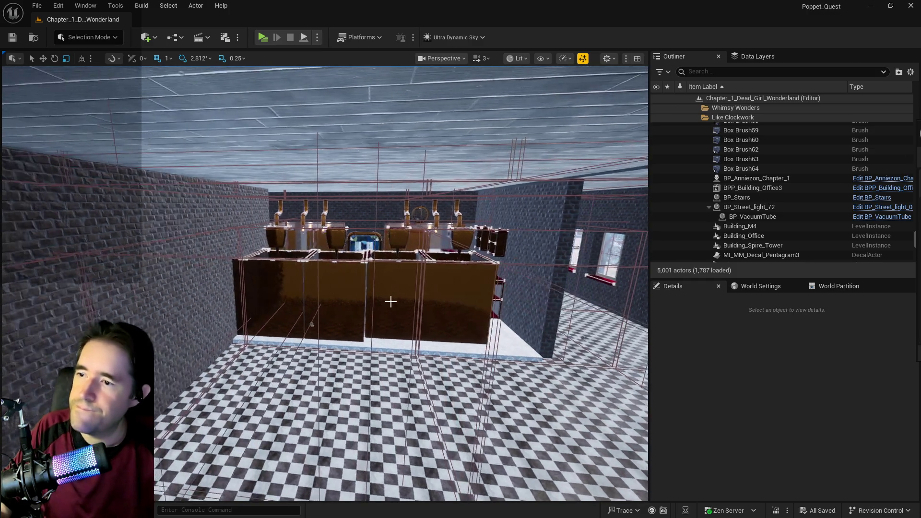
pyautogui.click(391, 303)
pyautogui.scroll(2, 745, 137)
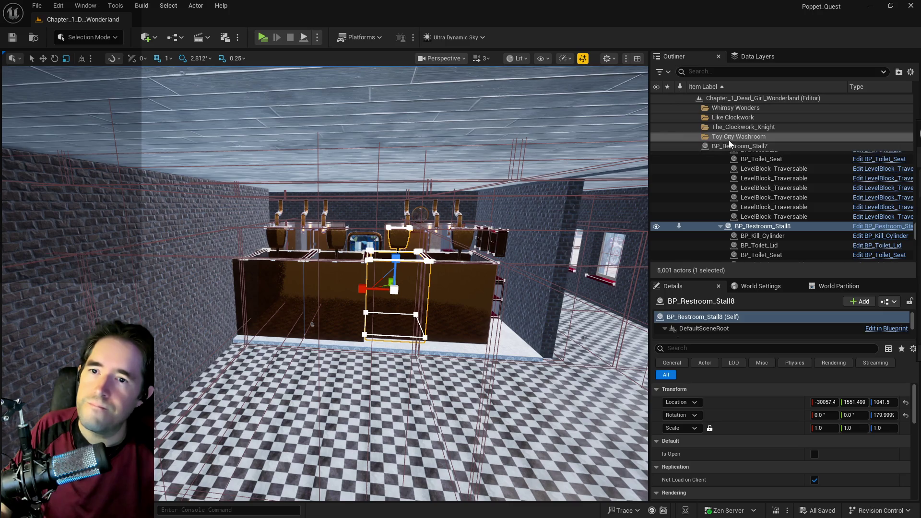
# Step: Select all descendants of the Toy City Washroom folder with the move gizmo active
pyautogui.click(727, 151)
pyautogui.rightClick(731, 211)
pyautogui.moveTo(768, 264)
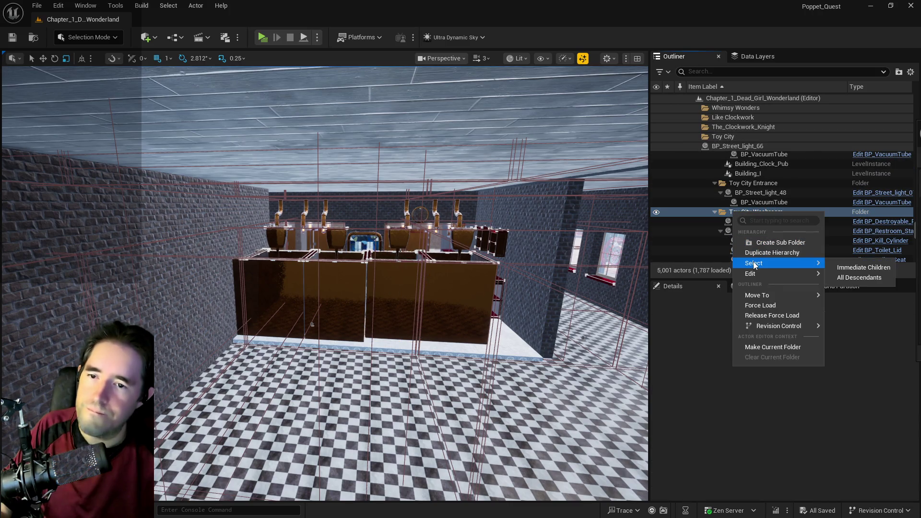
pyautogui.click(859, 278)
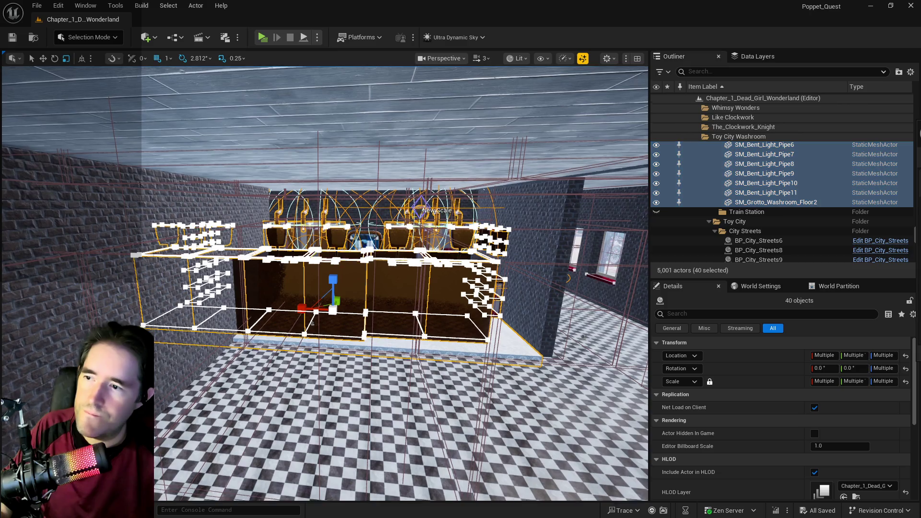
pyautogui.press('w')
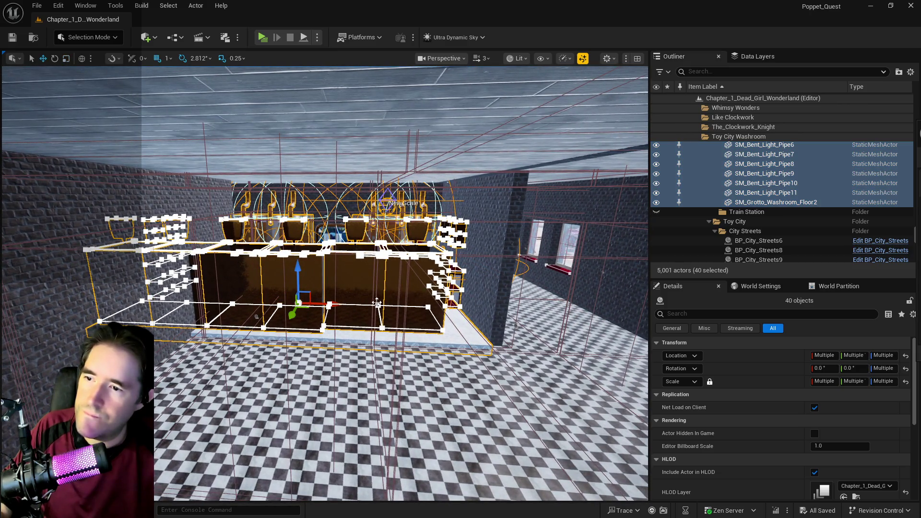
# Step: Trial-move the 40 washroom actors along X, then undo the move
pyautogui.moveTo(483, 292); pyautogui.dragTo(524, 293)
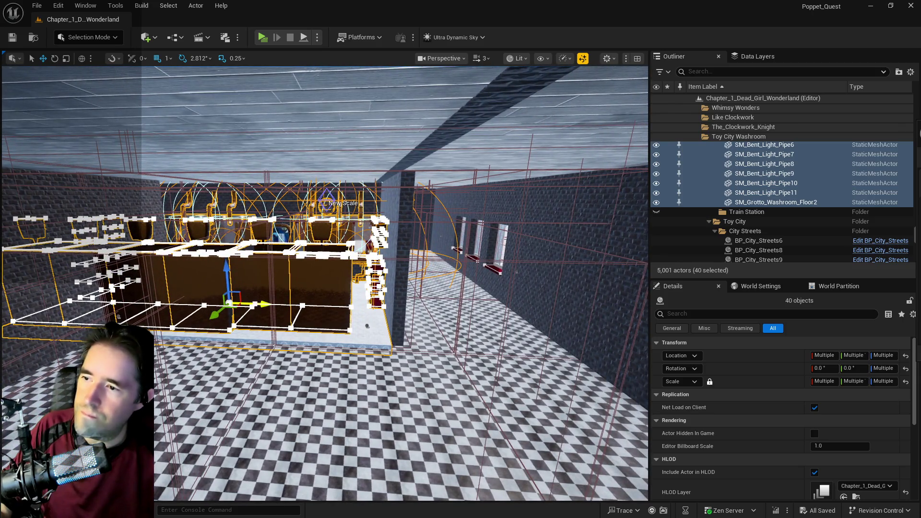
pyautogui.click(272, 304)
pyautogui.moveTo(272, 305); pyautogui.dragTo(357, 313)
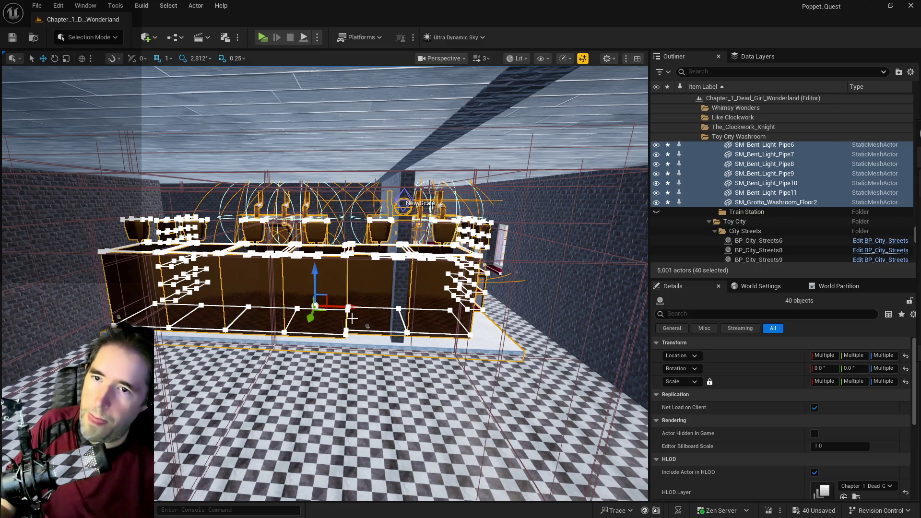
pyautogui.hotkey('ctrl', 'z')
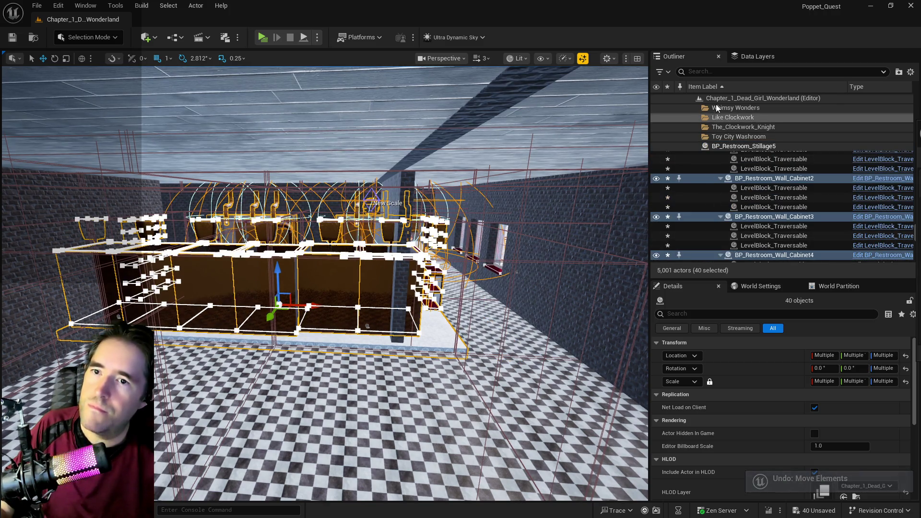
pyautogui.press('w')
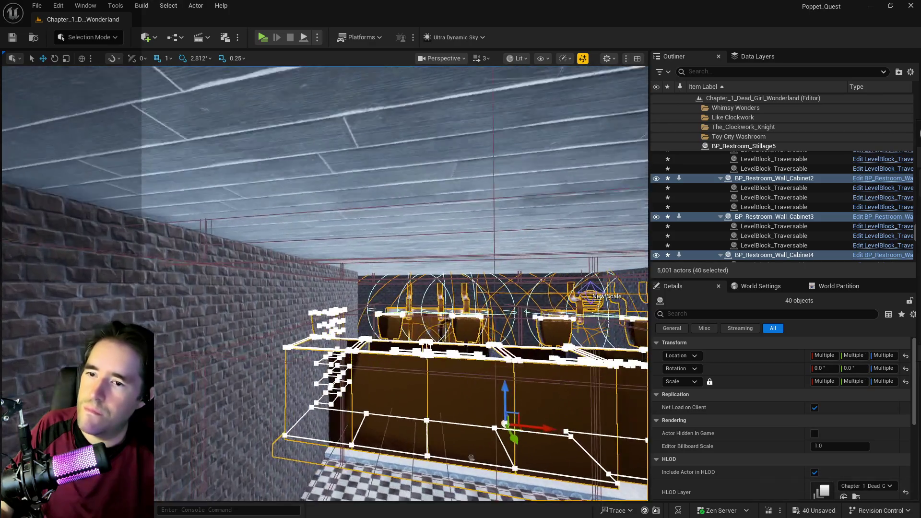
pyautogui.hotkey('ctrl', 'z')
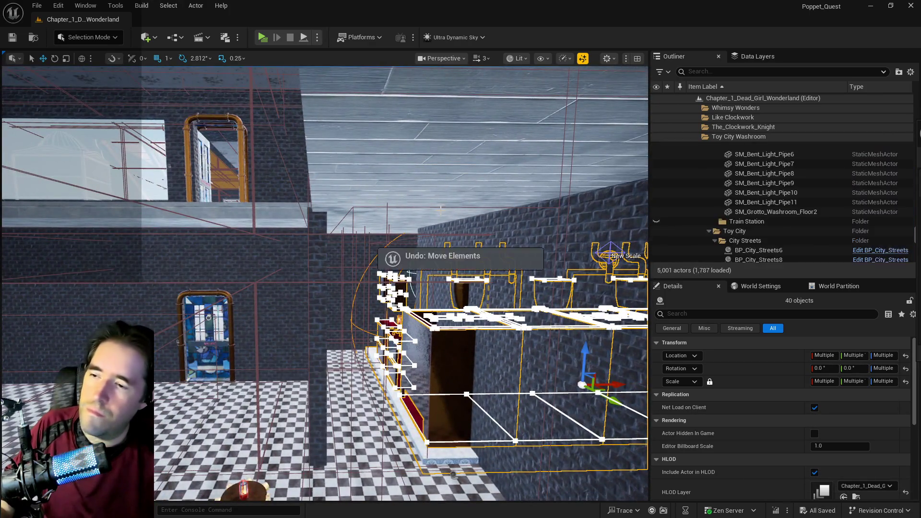
pyautogui.hotkey('ctrl', 'z')
# Step: Add the BP_Room_Info_Washroom_1 volume to the washroom selection
pyautogui.press('e')
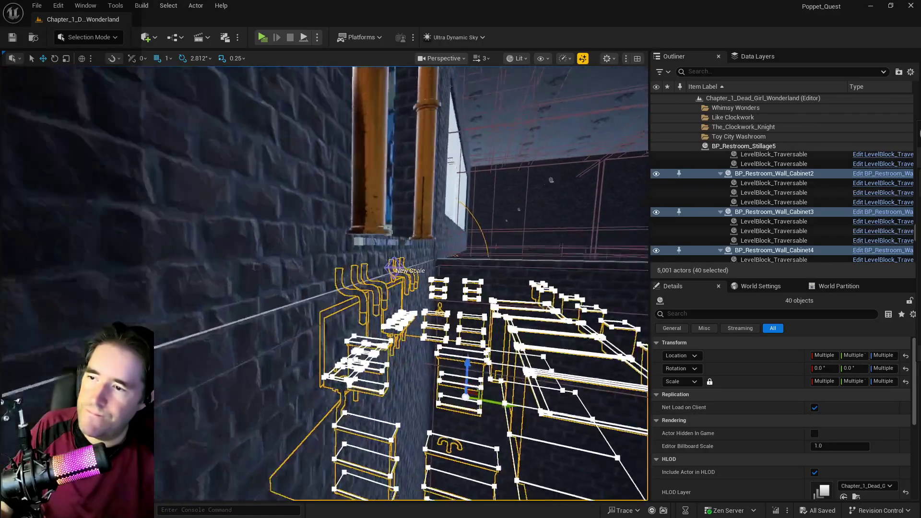
pyautogui.press('d')
pyautogui.press('s')
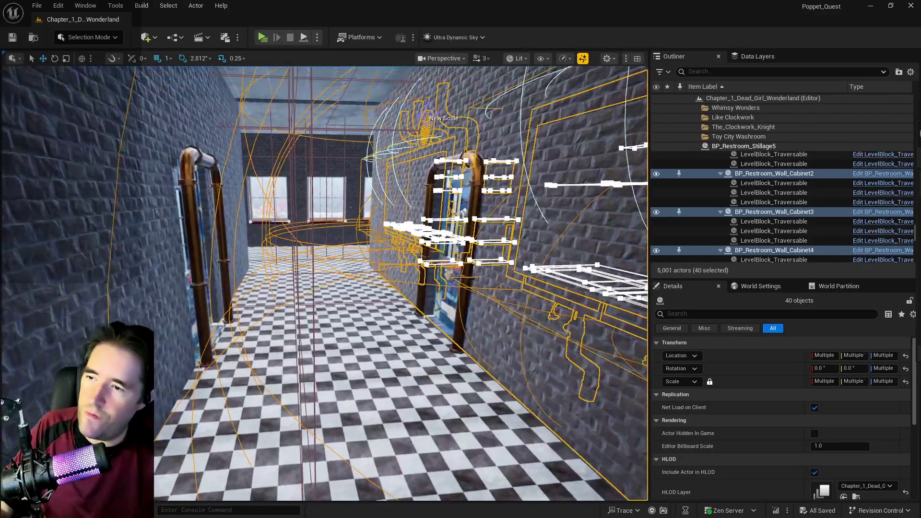
pyautogui.press('w')
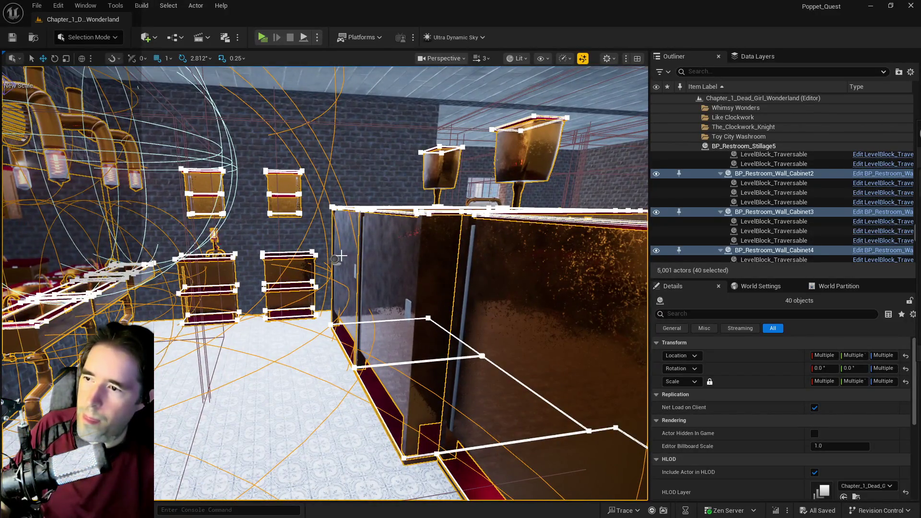
pyautogui.keyDown('ctrl'); pyautogui.click(332, 261); pyautogui.keyUp('ctrl')
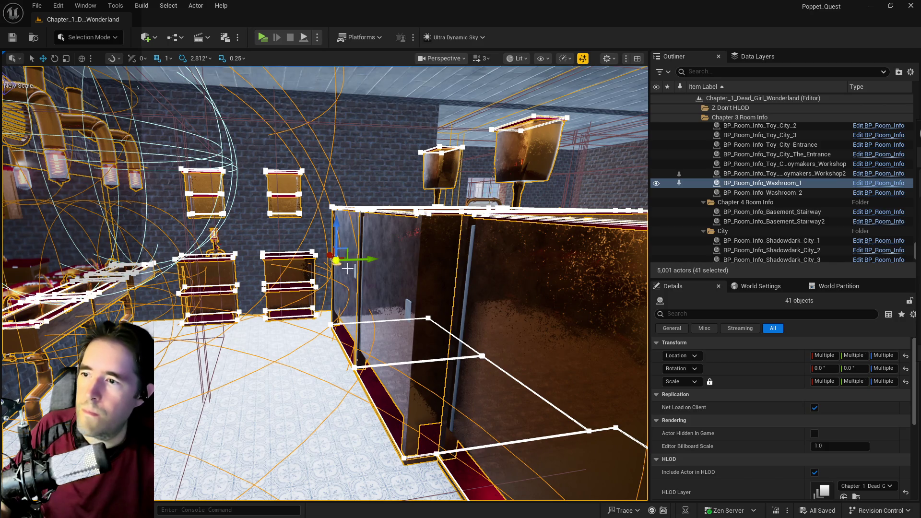